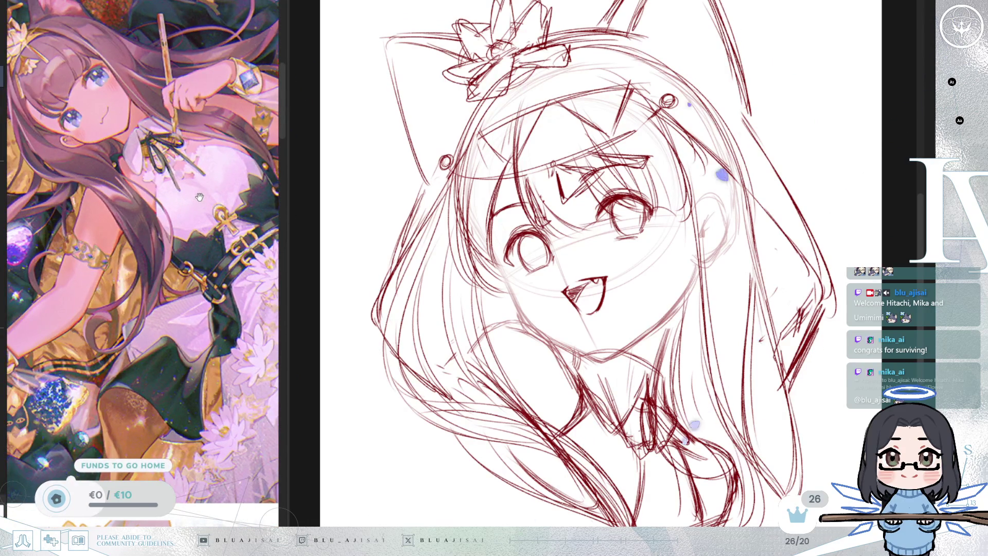
Widen the reference image panel beside the canvas
left_click_drag(289, 192, 333, 195)
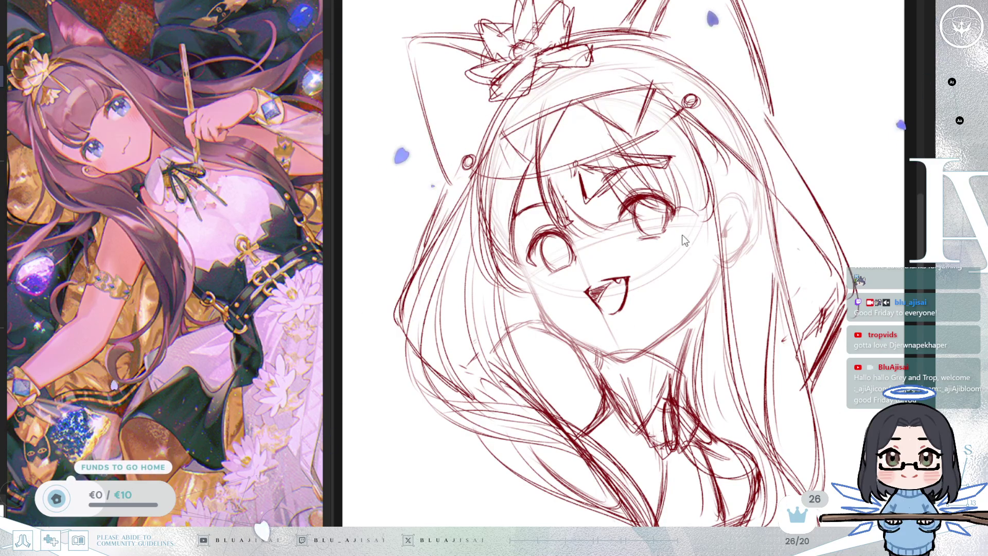
Zoom out, shift the sketch left, and narrow the reference panel to give the canvas room
scroll(733, 345, "down", 2)
left_click_drag(734, 345, 717, 342)
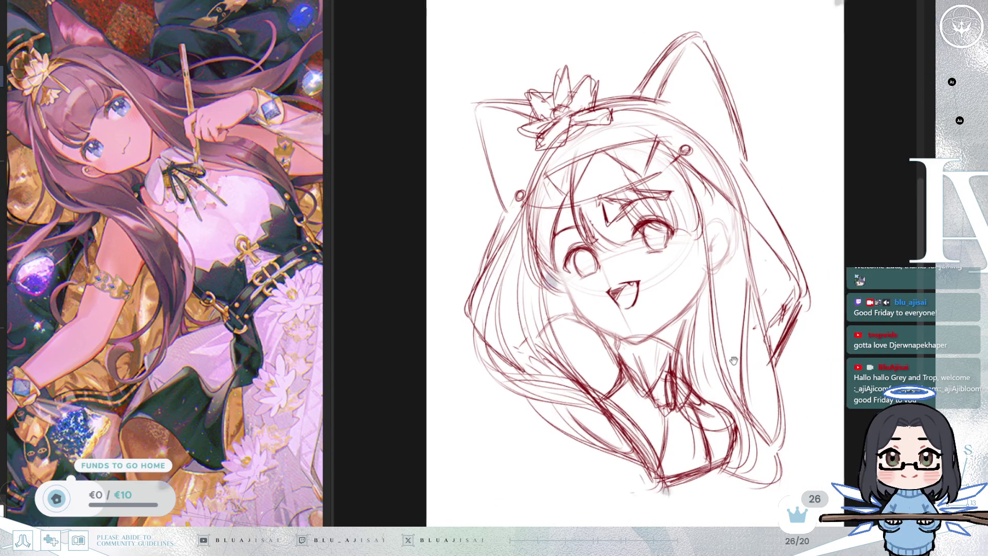
left_click_drag(333, 247, 308, 325)
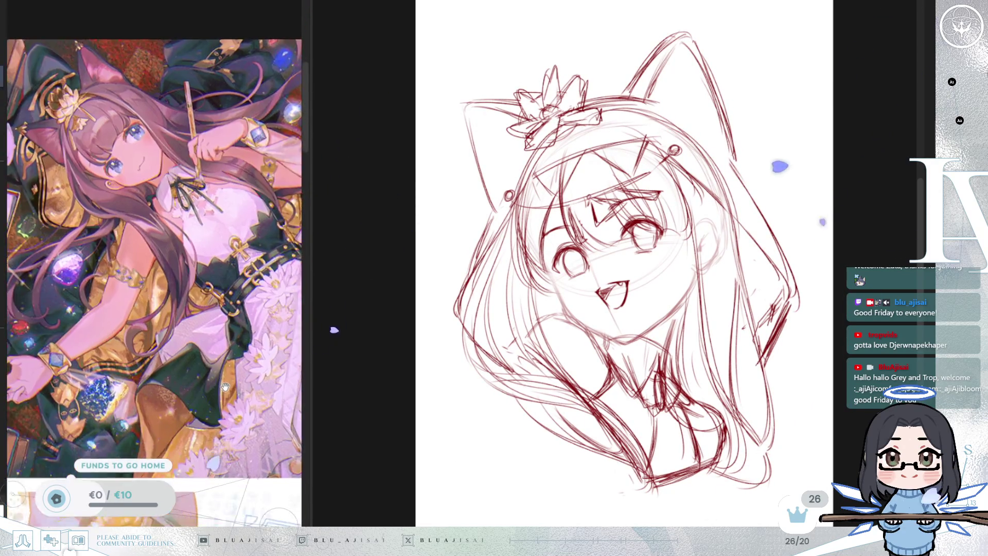
Flip the view to check proportions, then fade the red sketch to pale pink
scroll(236, 438, "down", 2)
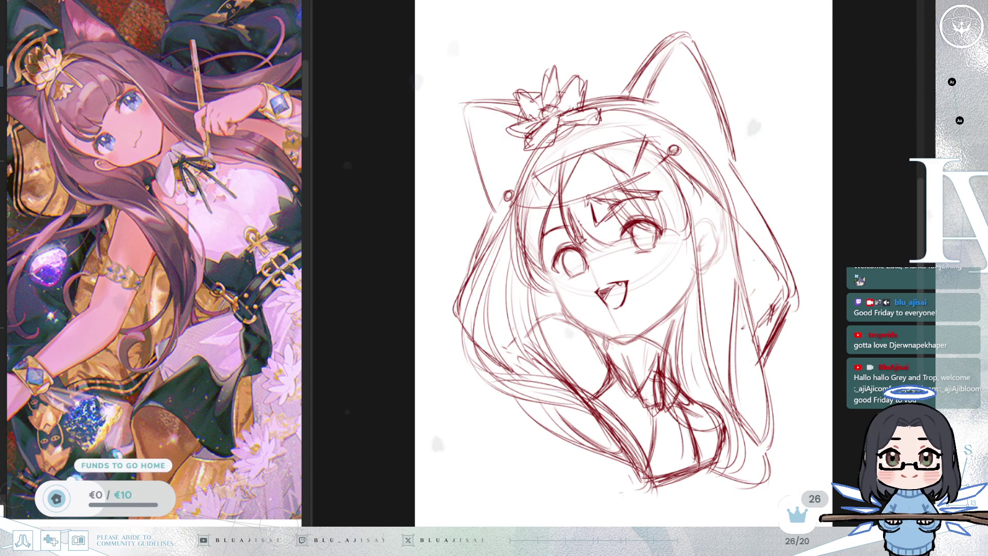
key("m")
key("m")
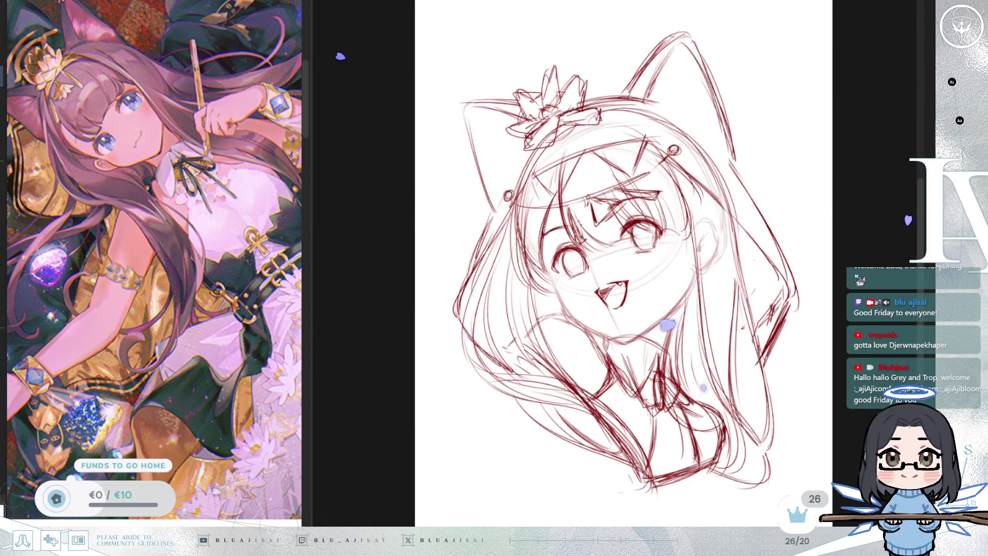
key("5")
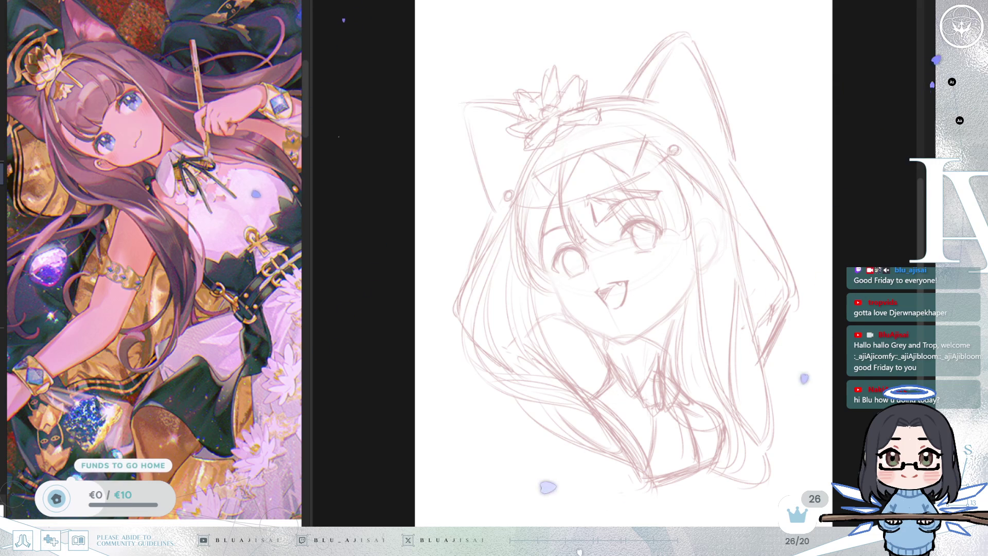
Hide the ears, lotus crown and construction lines, then zoom in on the face
key("ctrl+z")
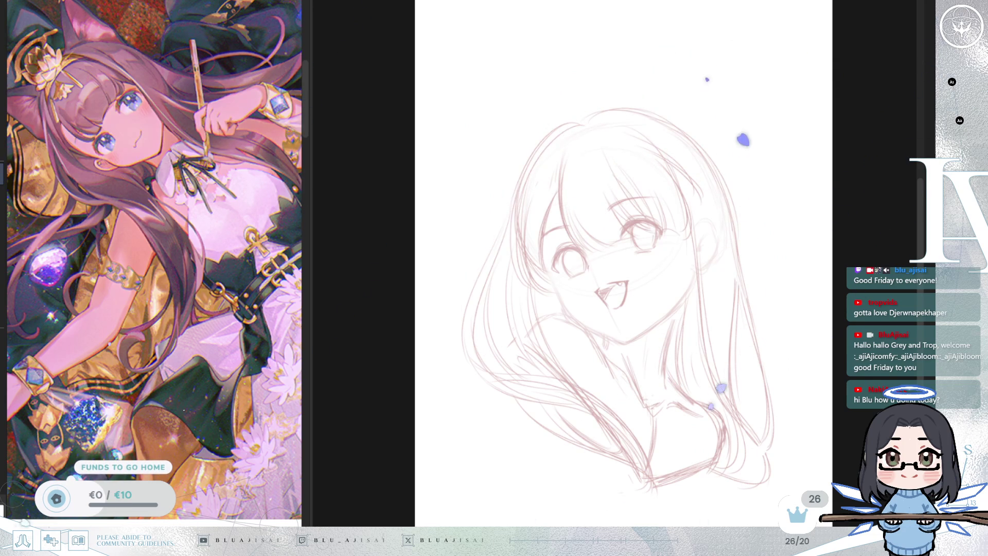
scroll(695, 324, "up", 3)
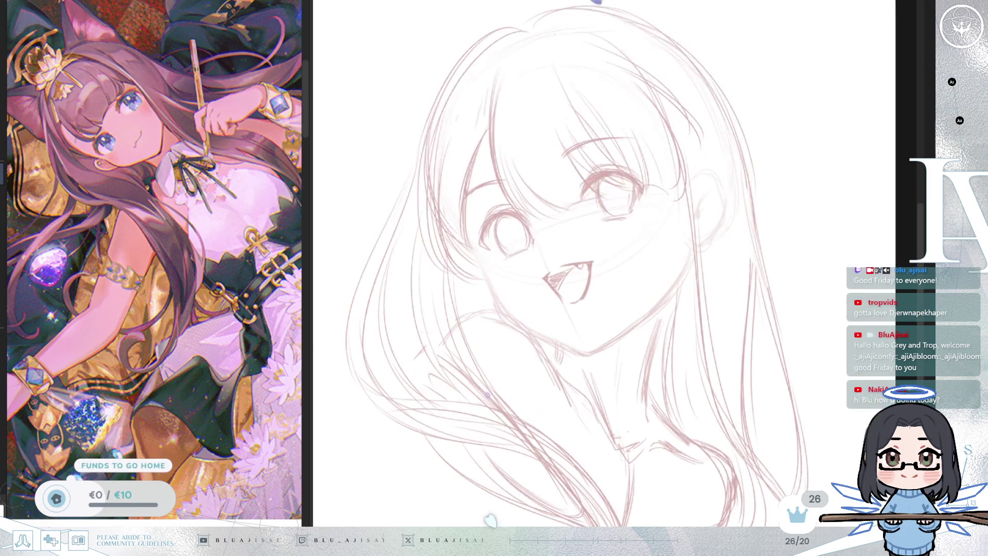
scroll(666, 357, "up", 3)
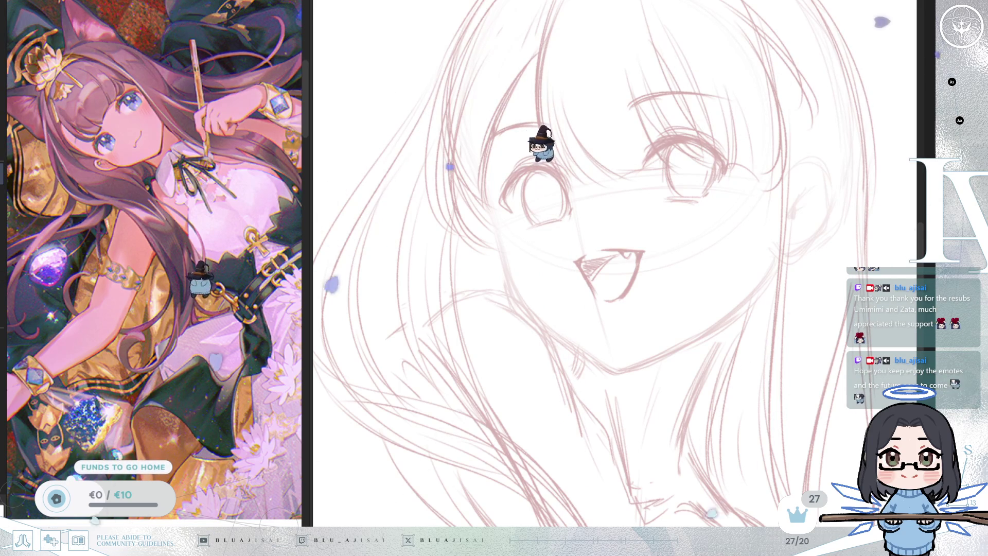
Rotate the view, fade the sketch further, and ink the left cheek contour
mouse_move(648, 247)
left_mouse_down()
mouse_move(621, 207)
mouse_move(586, 210)
left_mouse_up()
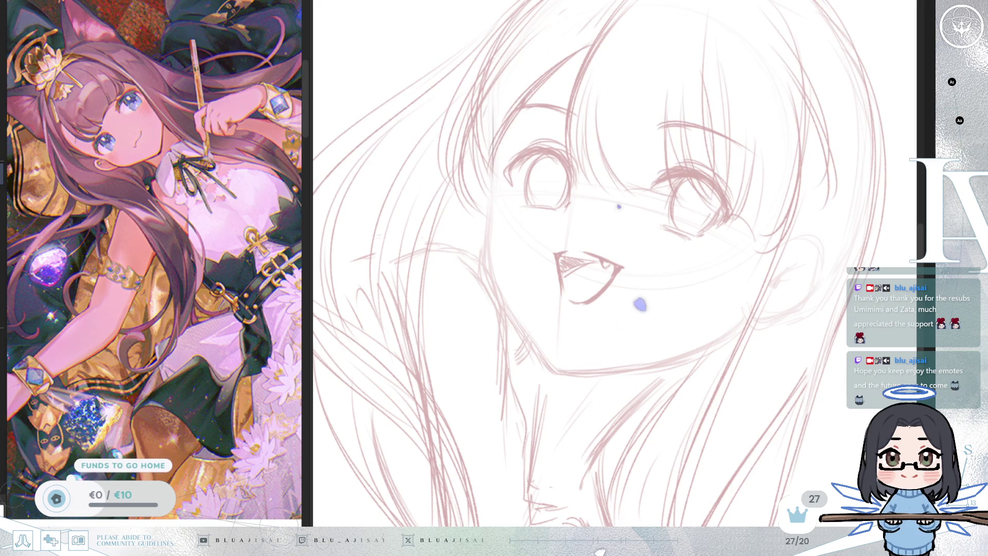
key("3")
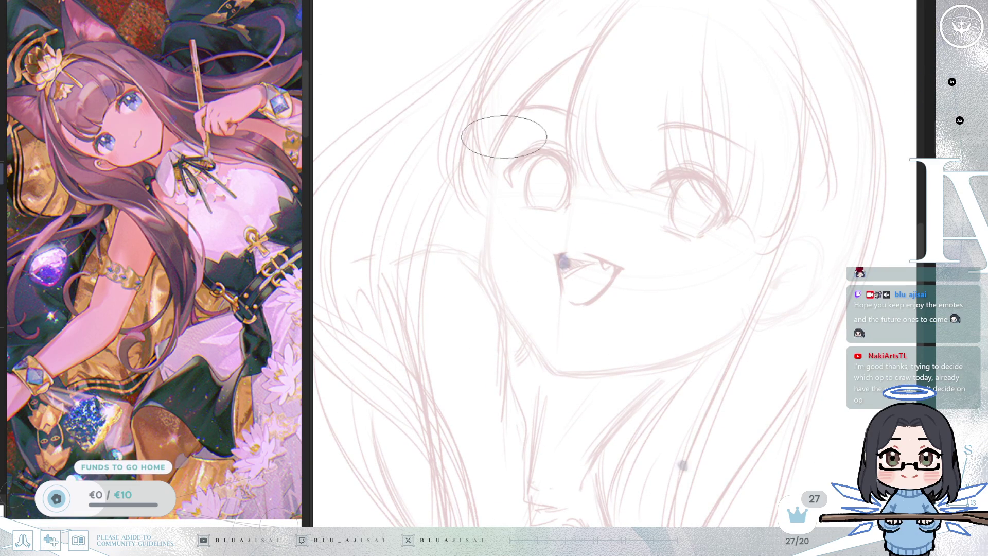
key("ctrl+z")
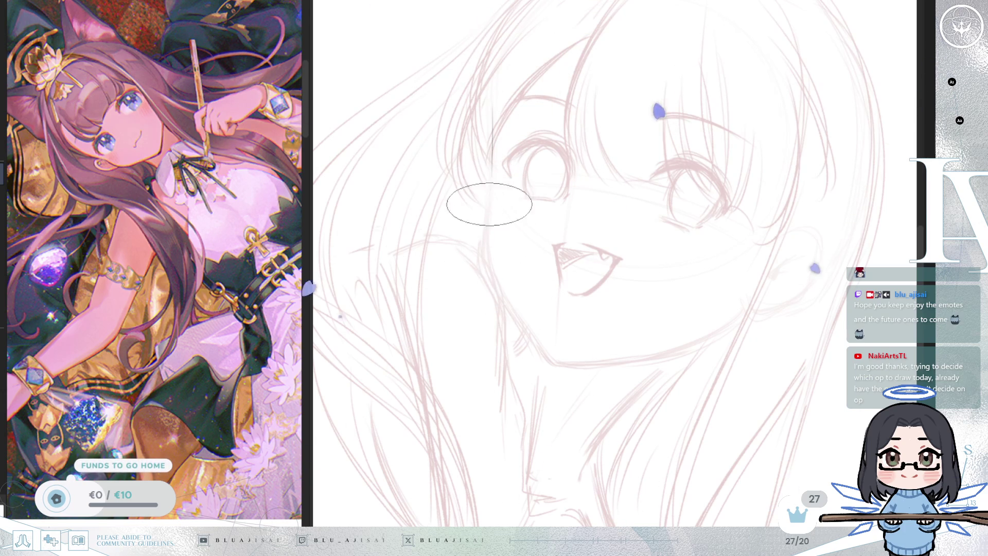
left_click_drag(493, 165, 494, 274)
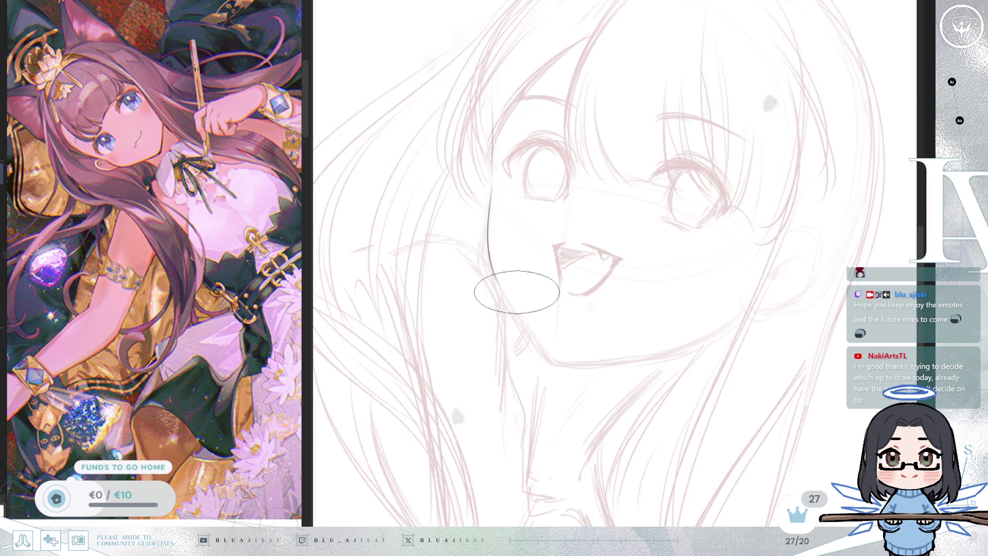
Redraw the left cheek contour in dark ink, thickening its upper part
key("End")
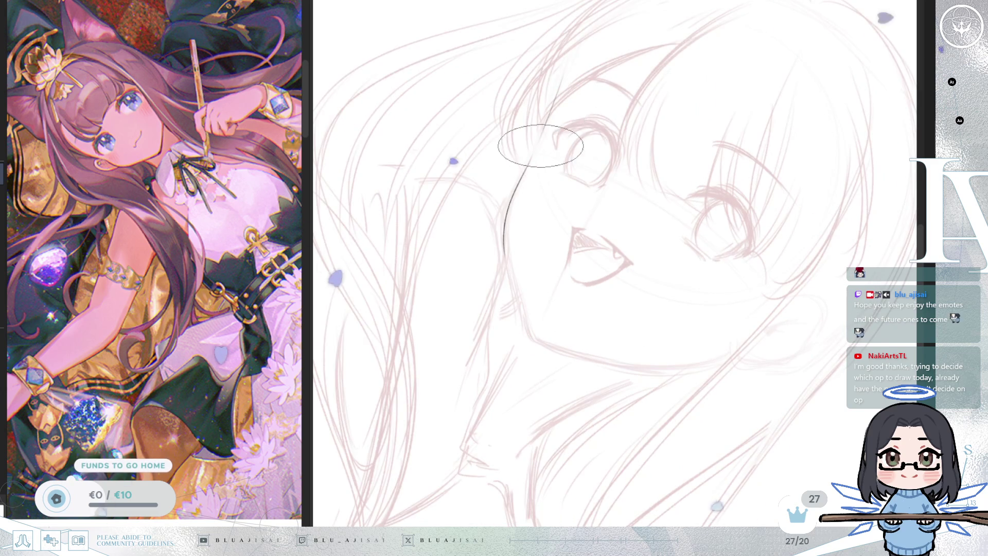
key("ctrl+z")
key("Home")
mouse_move(509, 181)
left_mouse_down()
mouse_move(503, 281)
mouse_move(539, 343)
left_mouse_up()
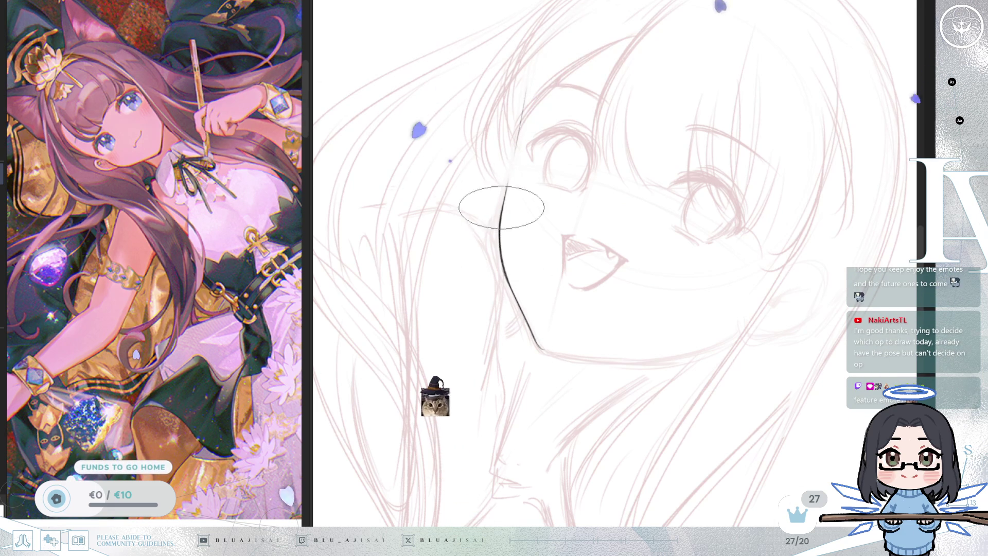
left_click_drag(510, 165, 503, 266)
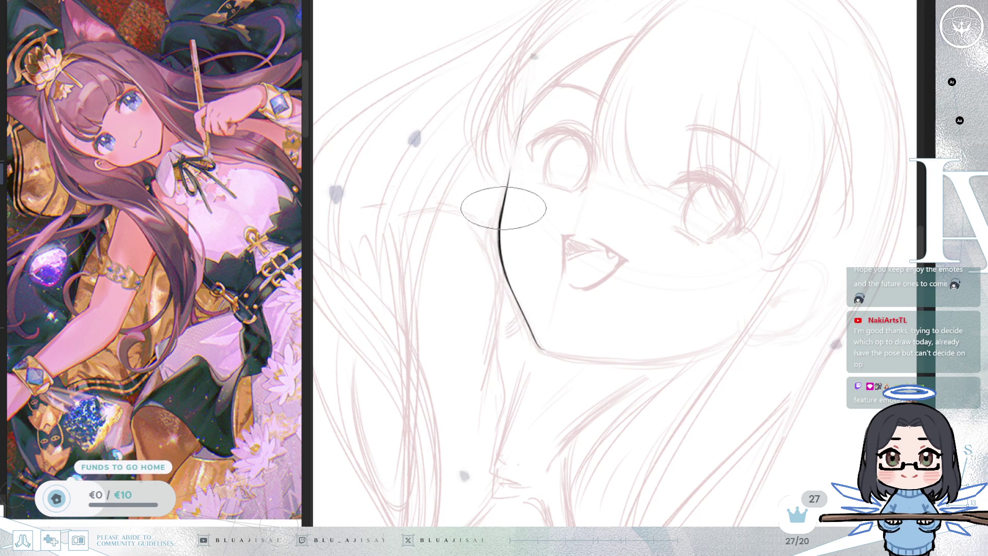
mouse_move(529, 335)
left_mouse_down()
mouse_move(536, 242)
mouse_move(503, 240)
left_mouse_up()
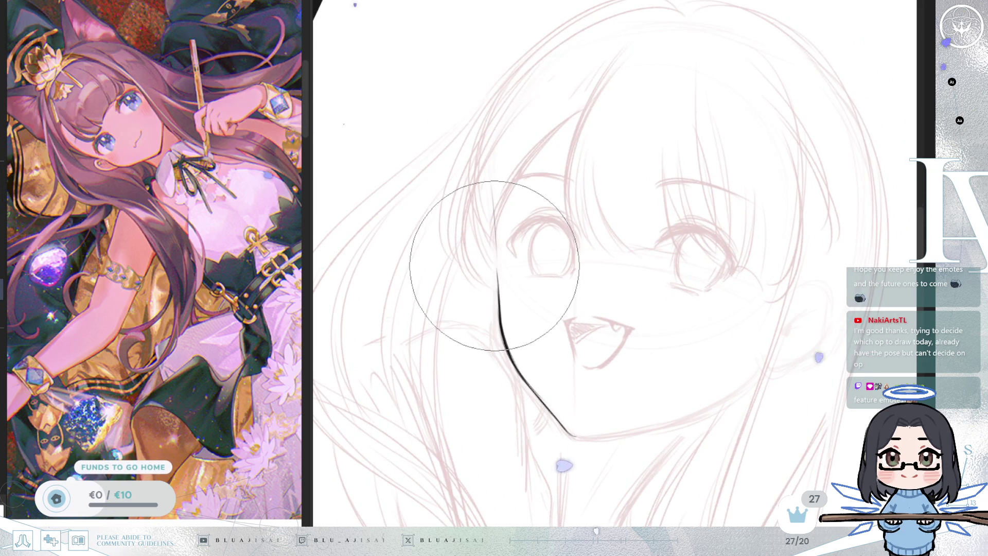
scroll(550, 309, "down", 1)
left_click_drag(624, 194, 653, 155)
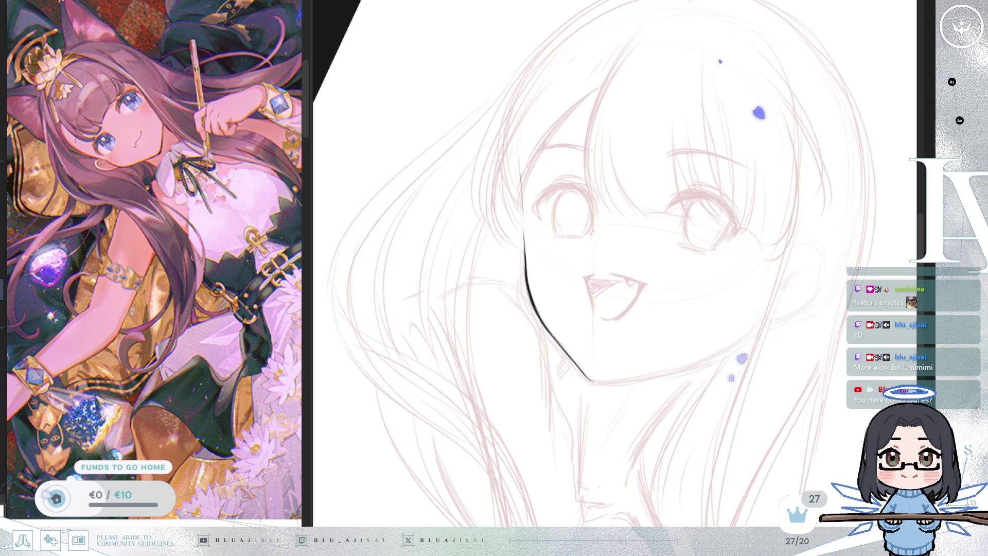
Ink the cheek line down to the jaw and extend the contour up toward the hairline
key("h")
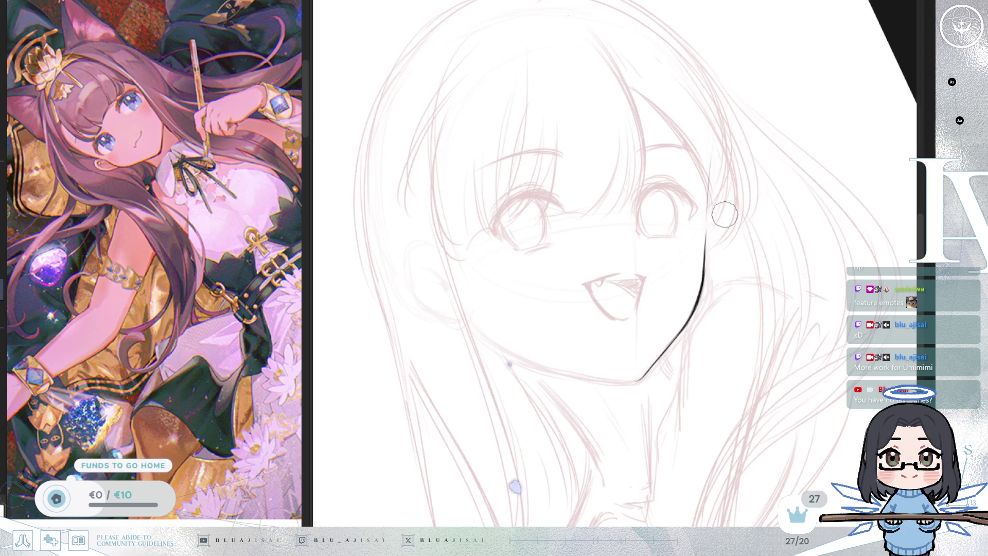
key("ctrl+z")
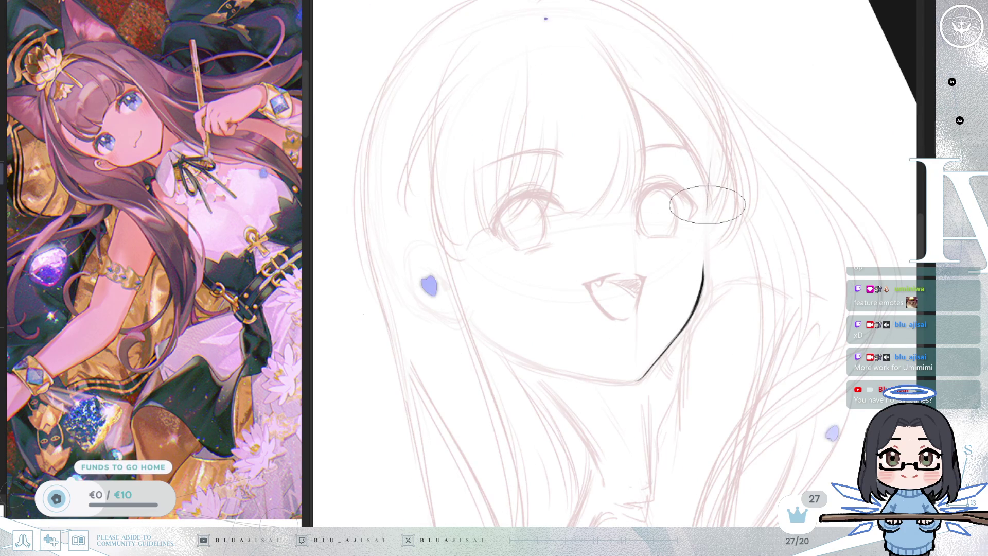
left_click_drag(715, 147, 702, 287)
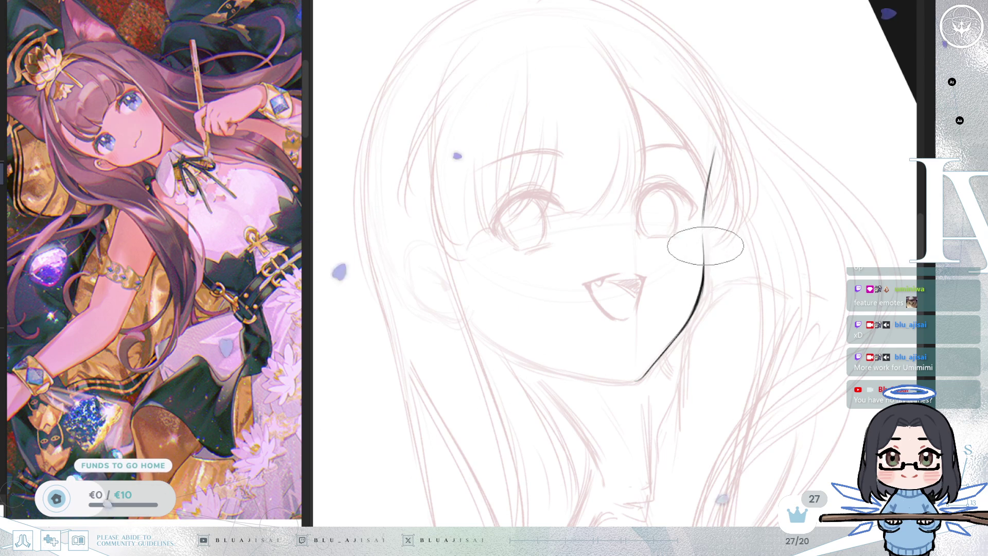
key("h")
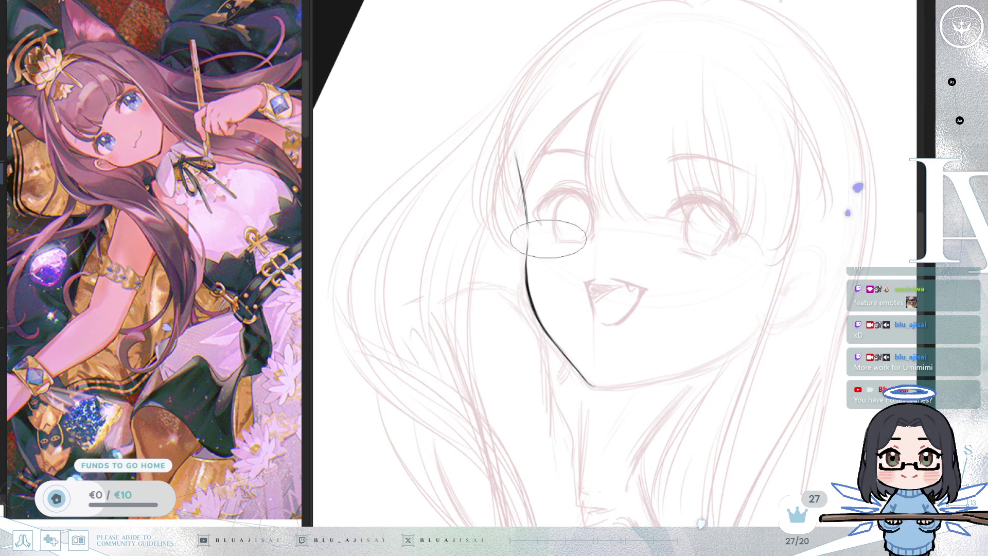
left_click_drag(540, 236, 540, 216)
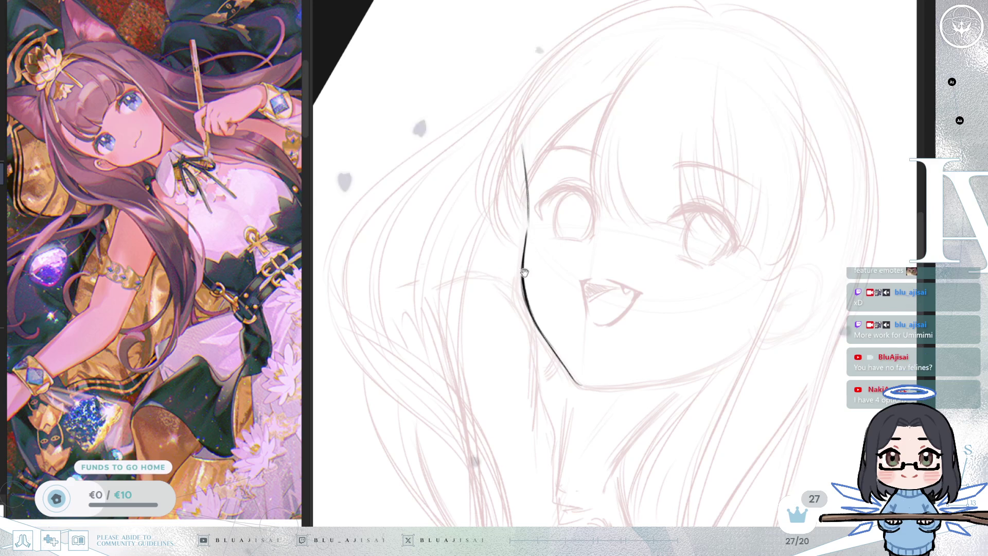
left_click_drag(520, 263, 519, 281)
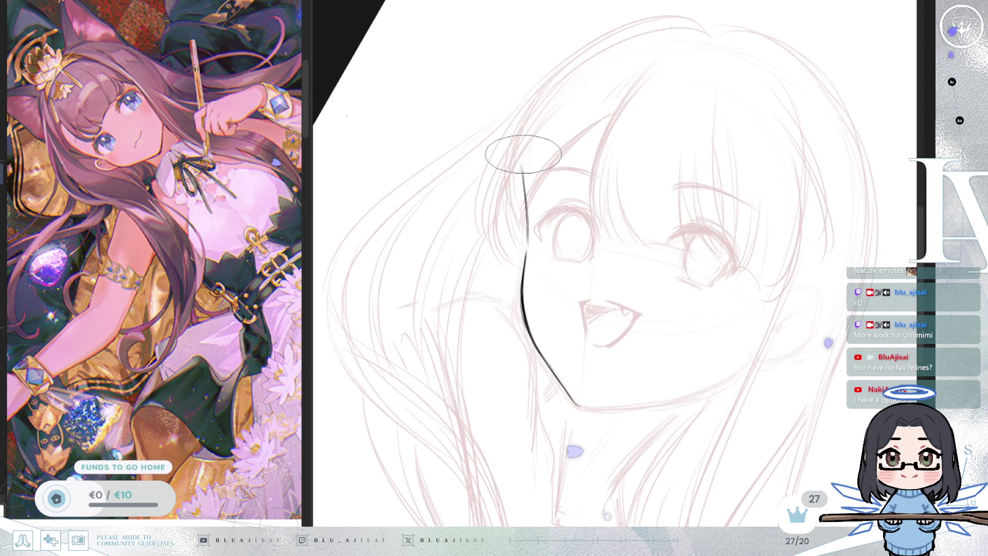
left_click_drag(525, 148, 523, 183)
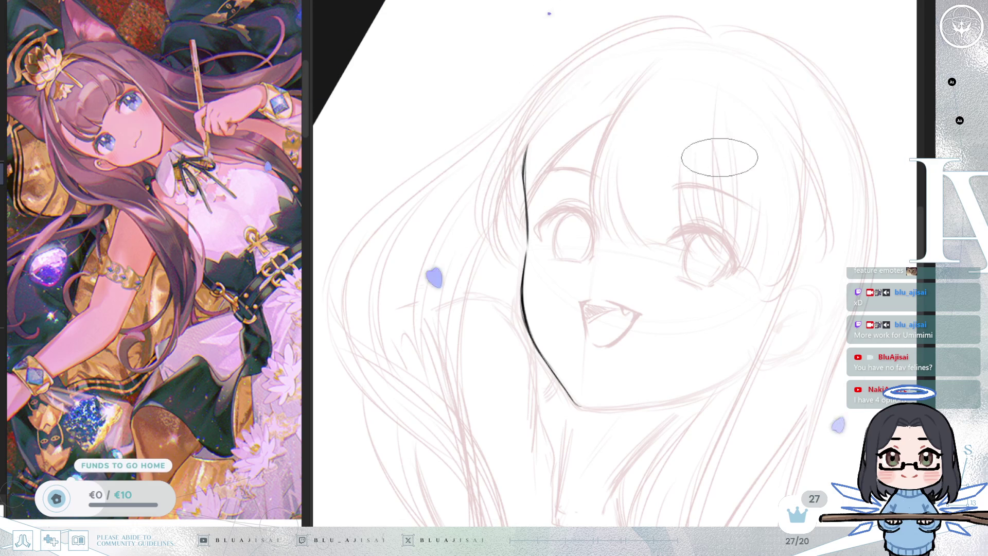
Ink the opposite side of the jaw down to the pointed chin
key("h")
mouse_move(786, 106)
left_mouse_down()
mouse_move(607, 195)
mouse_move(635, 253)
mouse_move(655, 203)
mouse_move(590, 180)
left_mouse_up()
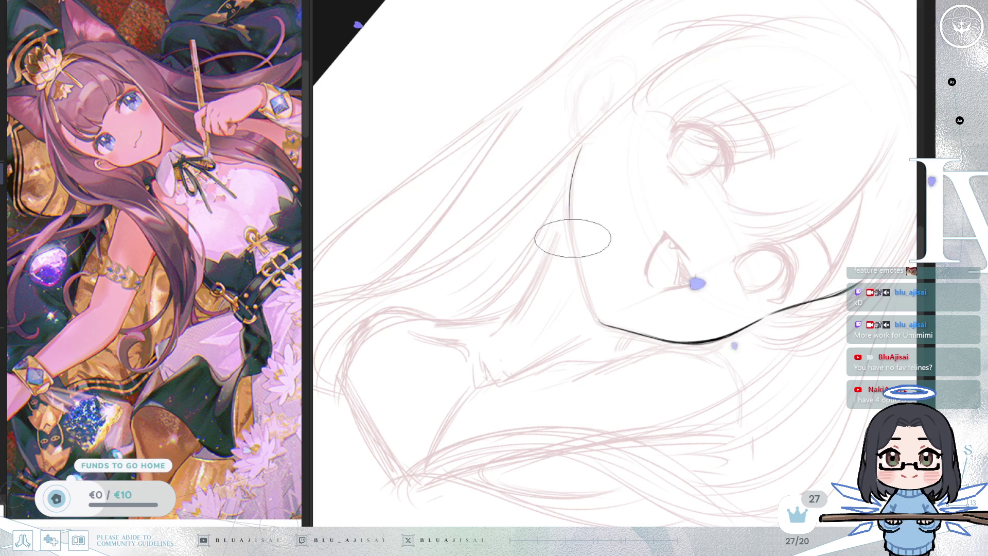
left_click_drag(582, 147, 573, 226)
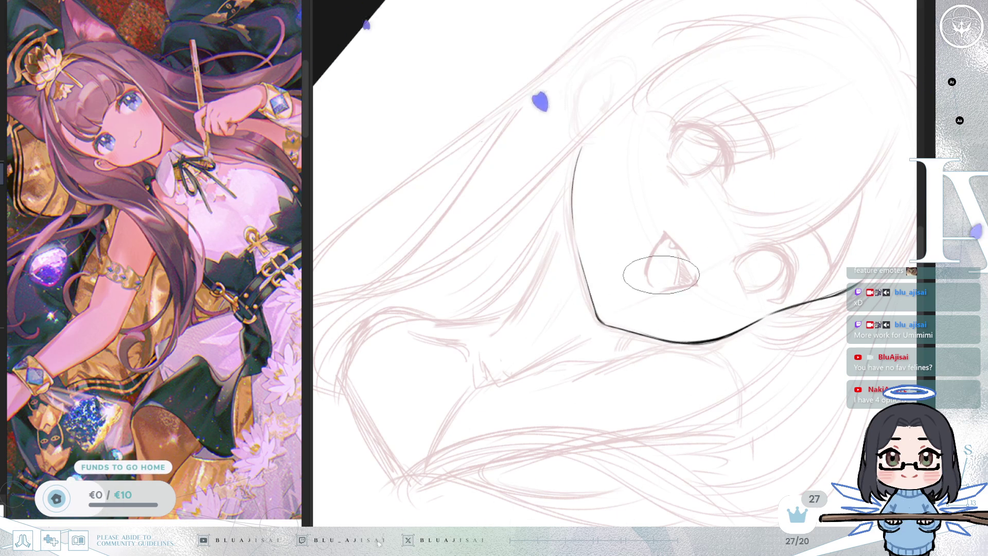
key("5")
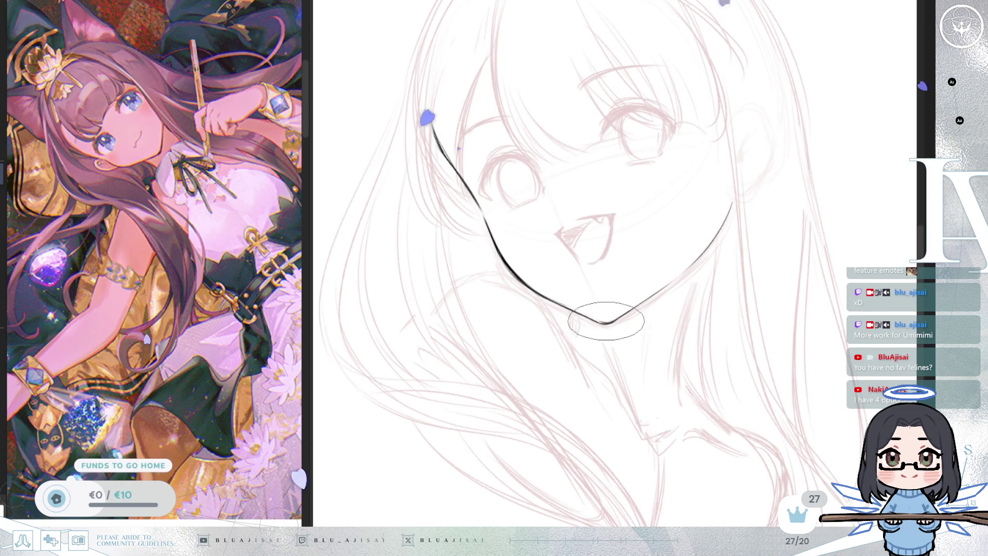
scroll(606, 322, "up", 2)
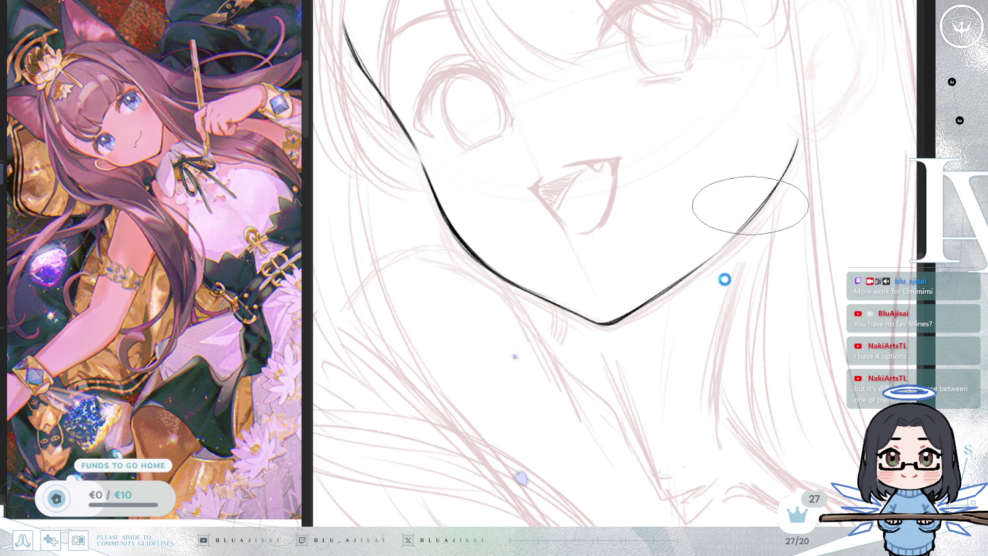
scroll(751, 205, "down", 3)
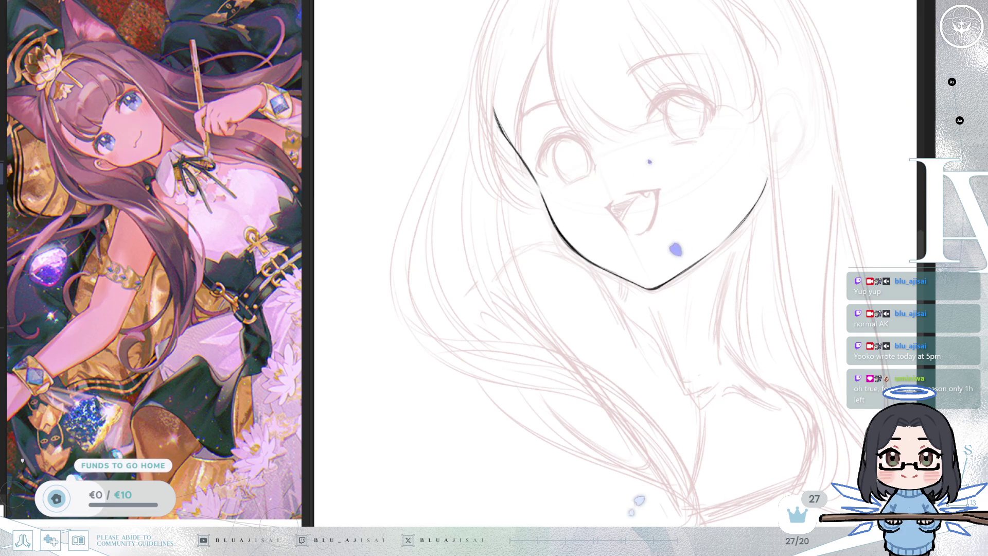
scroll(585, 338, "down", 5)
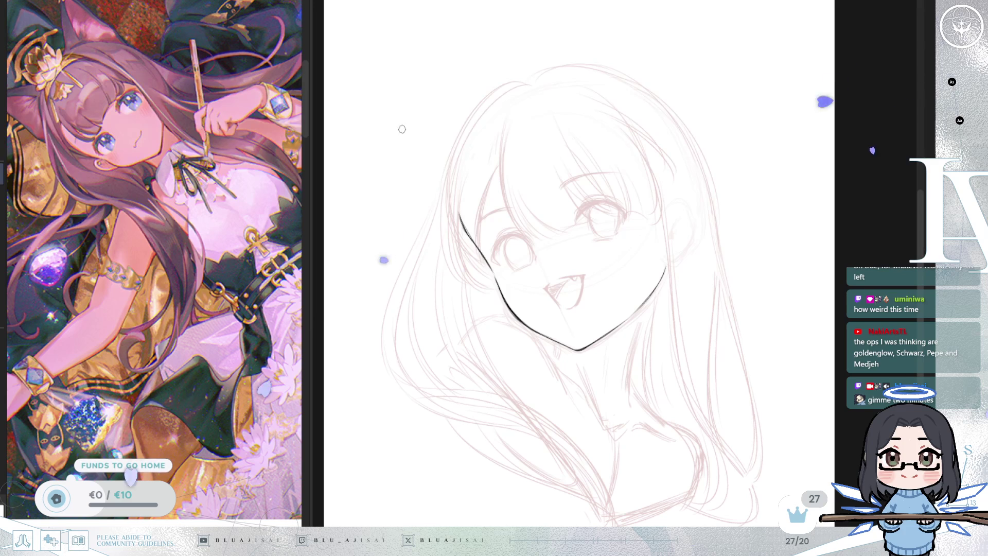
mouse_move(414, 119)
left_mouse_down()
mouse_move(395, 151)
mouse_move(436, 123)
left_mouse_up()
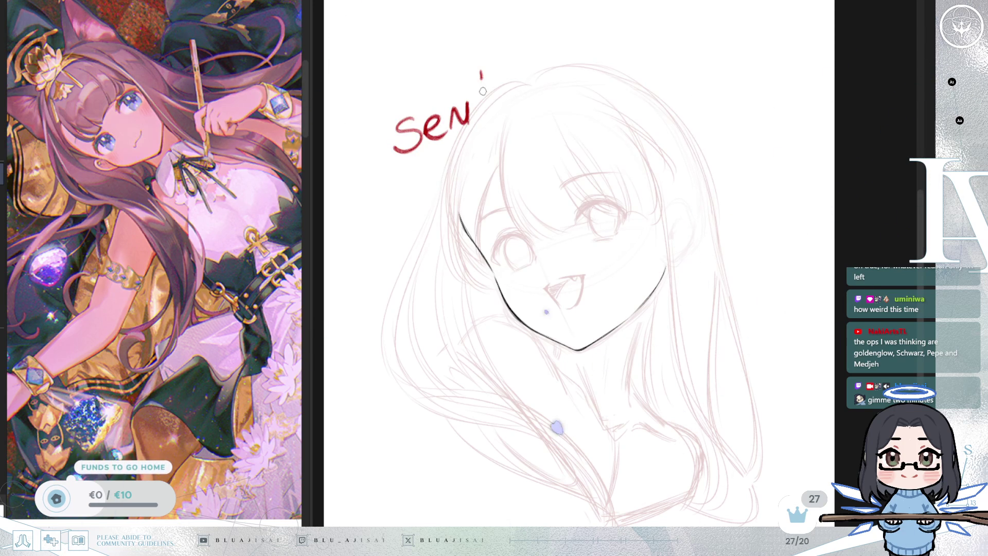
Handwrite 'Sending an email' in red above the girl's head, redoing the misformed letters
key("ctrl+z")
key("ctrl+z")
mouse_move(488, 67)
left_mouse_down()
mouse_move(484, 111)
mouse_move(453, 121)
left_mouse_up()
mouse_move(498, 95)
left_mouse_down()
mouse_move(500, 110)
mouse_move(521, 98)
mouse_move(535, 109)
mouse_move(525, 123)
left_mouse_up()
mouse_move(584, 74)
left_mouse_down()
mouse_move(597, 69)
mouse_move(600, 83)
left_mouse_up()
left_click_drag(601, 80, 617, 63)
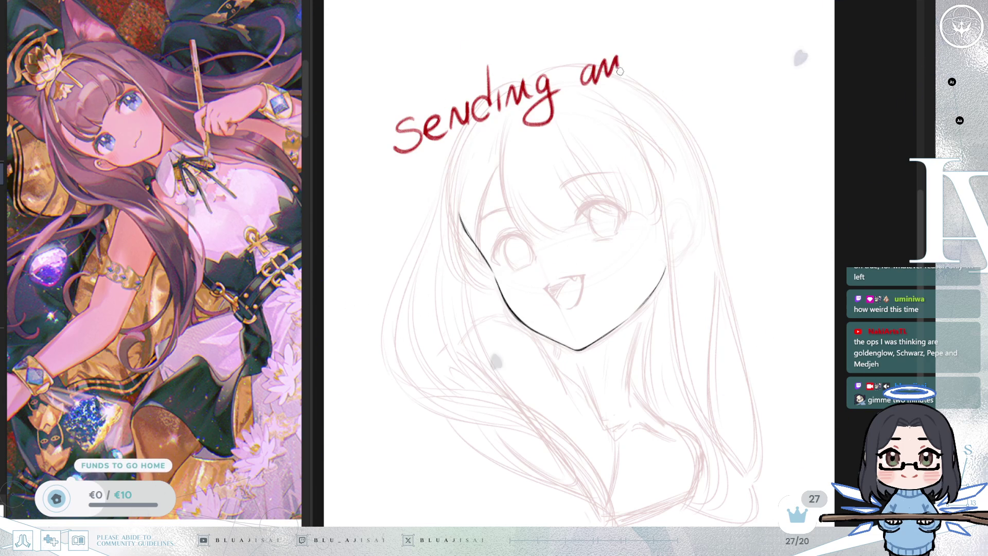
mouse_move(549, 150)
left_mouse_down()
mouse_move(562, 159)
mouse_move(596, 132)
mouse_move(624, 135)
left_mouse_up()
mouse_move(629, 121)
left_mouse_down()
mouse_move(631, 135)
mouse_move(664, 99)
left_mouse_up()
mouse_move(679, 133)
left_mouse_down()
mouse_move(714, 124)
mouse_move(681, 118)
mouse_move(678, 144)
mouse_move(711, 106)
left_mouse_up()
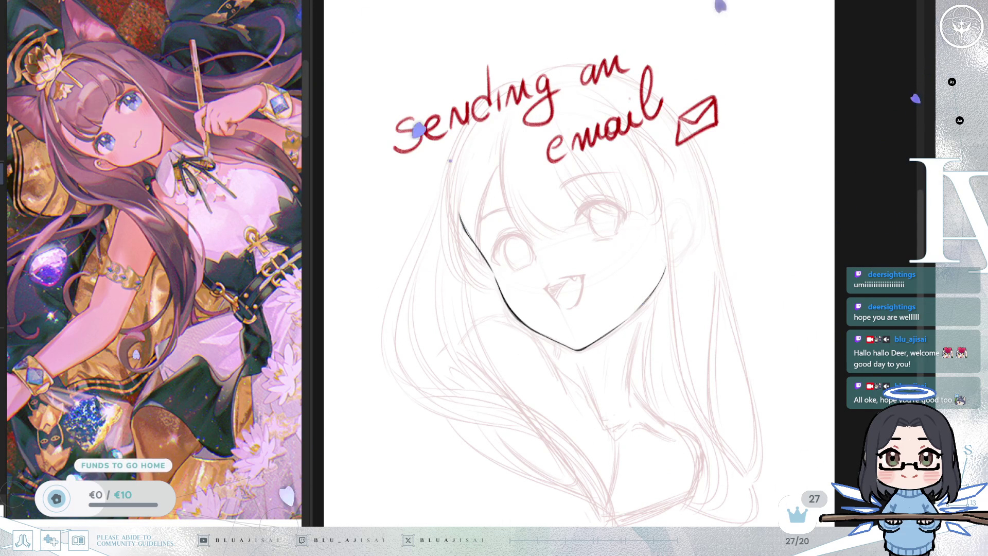
Delete the red 'Sending an email' note from the canvas
key("Delete")
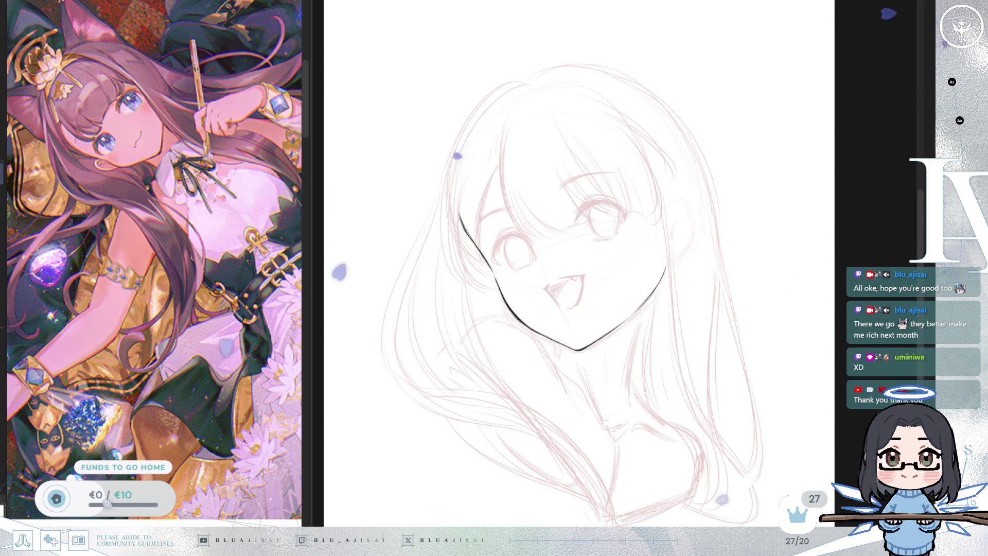
key("End")
Ink the upper lip line and a short stroke at the mouth corner
scroll(624, 217, "up", 3)
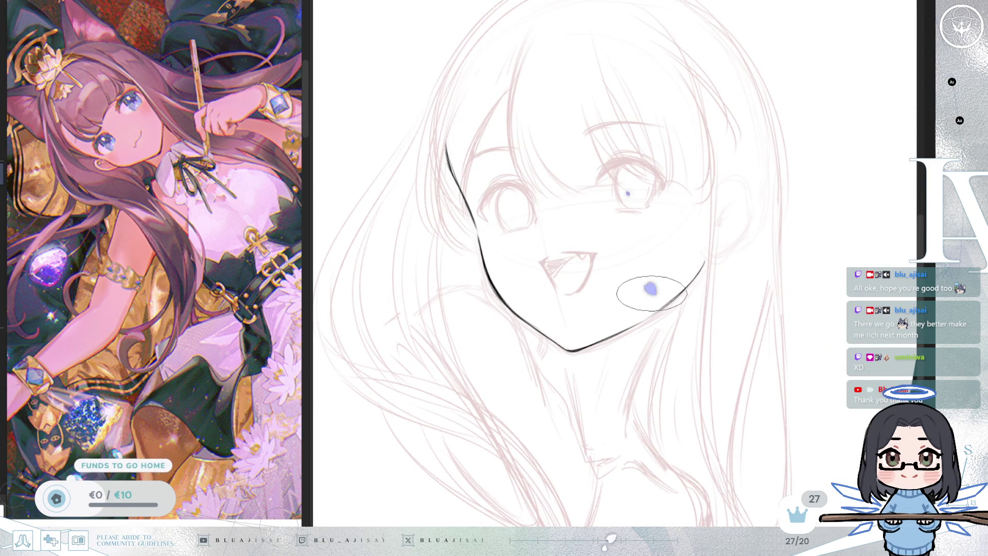
key("End")
scroll(699, 265, "up", 3)
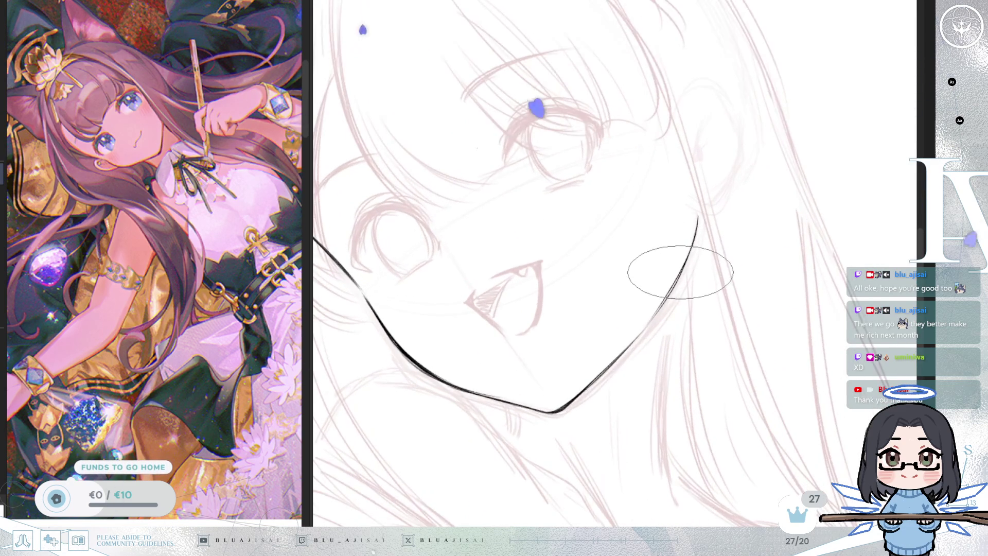
key("End")
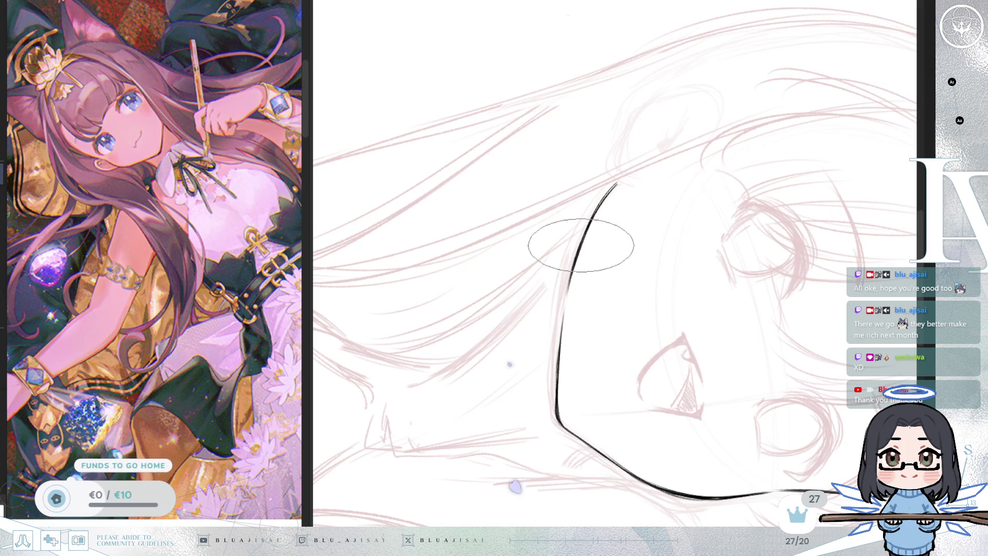
mouse_move(617, 228)
left_mouse_down()
mouse_move(626, 301)
mouse_move(566, 226)
left_mouse_up()
key("minus")
key("minus")
key("minus")
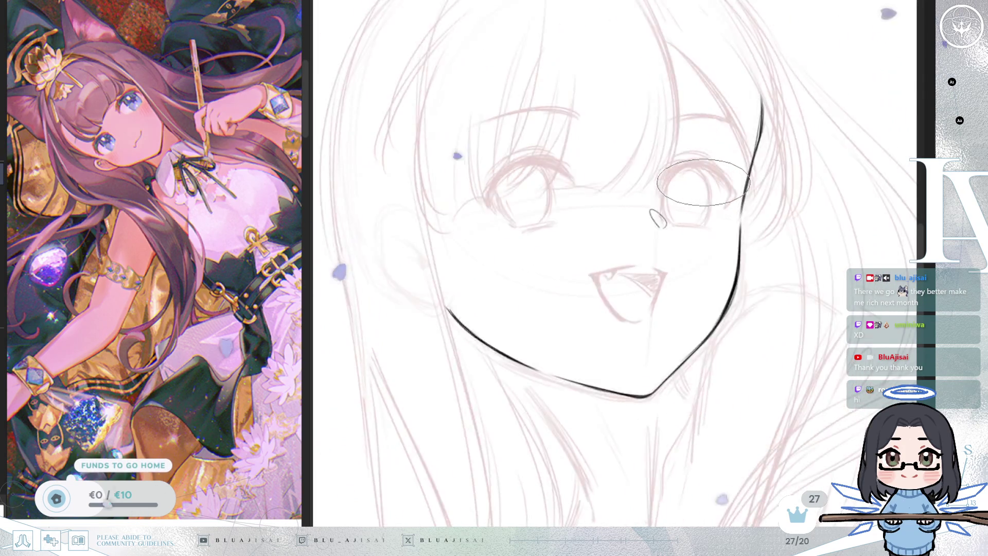
scroll(603, 261, "up", 2)
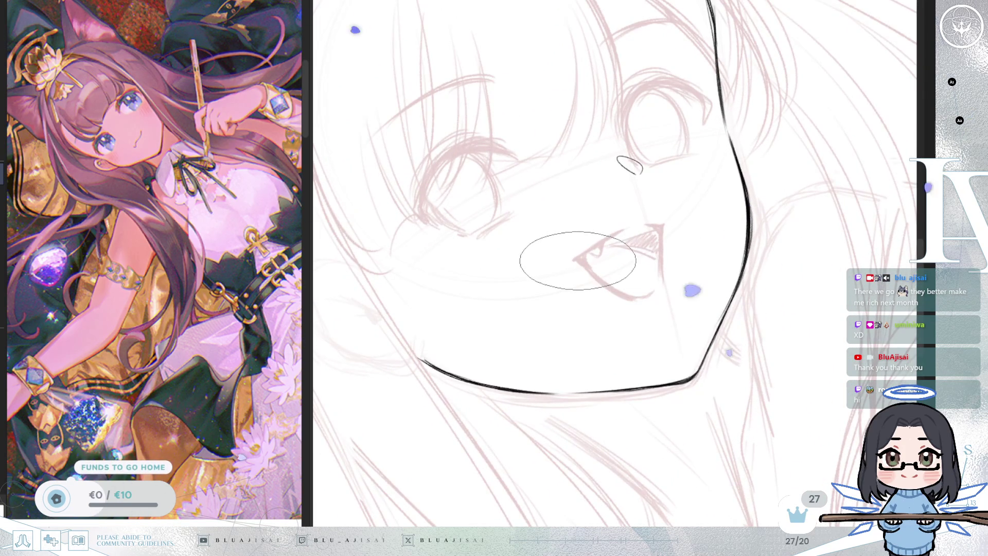
left_click_drag(575, 263, 622, 232)
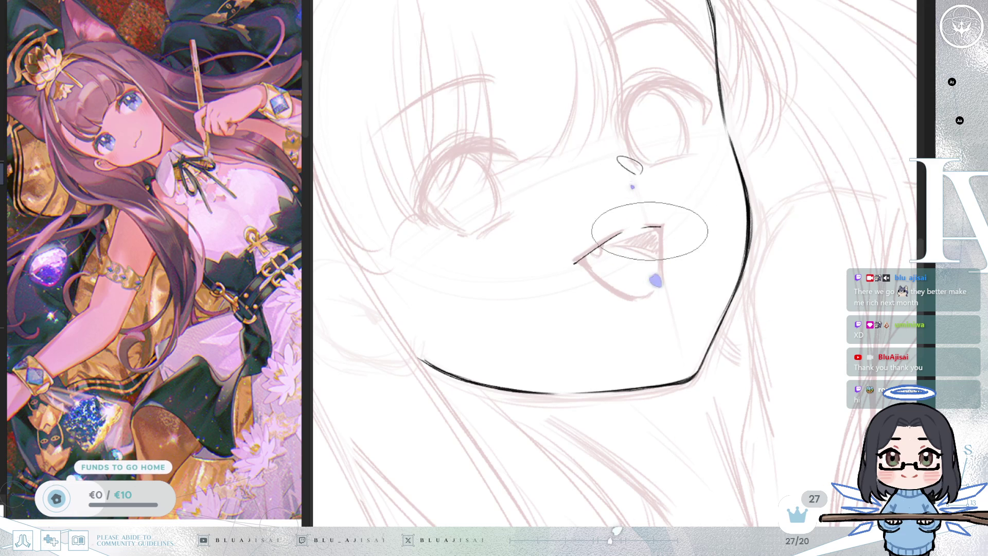
key("minus")
key("minus")
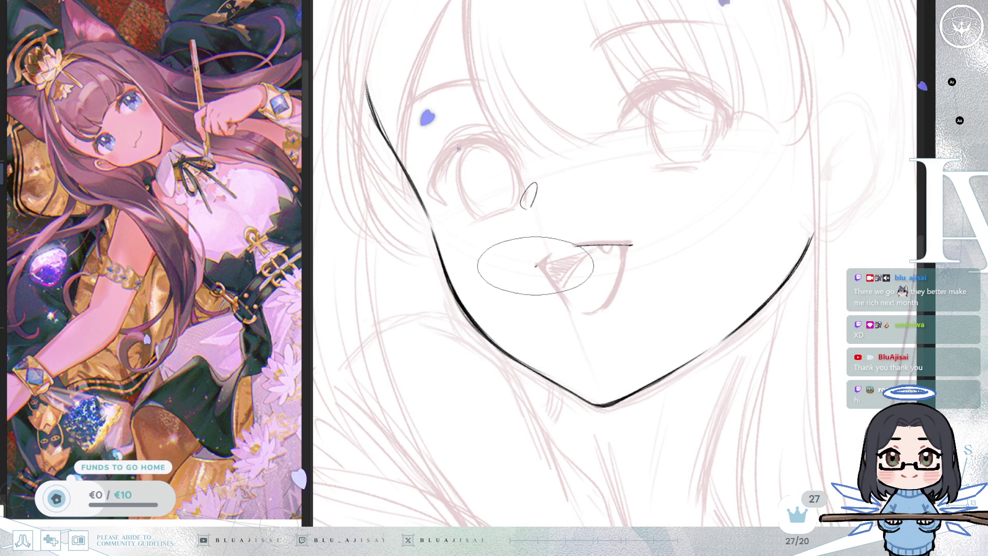
left_click_drag(535, 266, 551, 256)
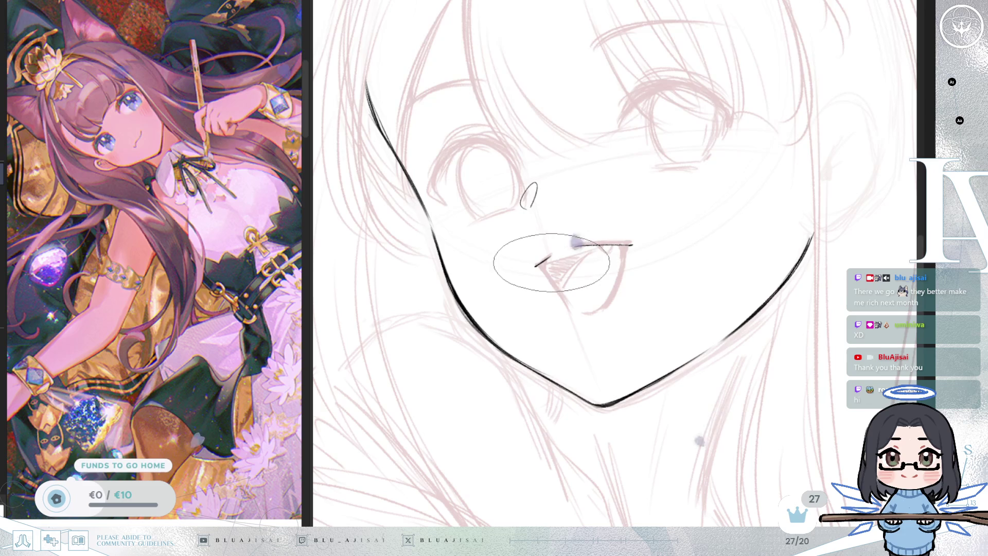
Ink the mouth's inner corner into a V and mirror the view to check proportions
key("asciicircum")
key("asciicircum")
key("asciicircum")
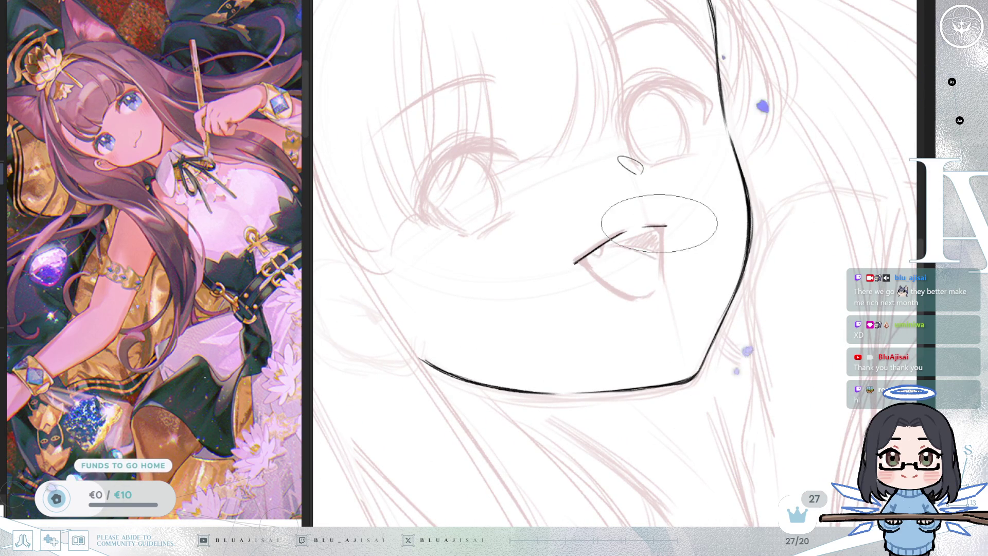
key("asciicircum")
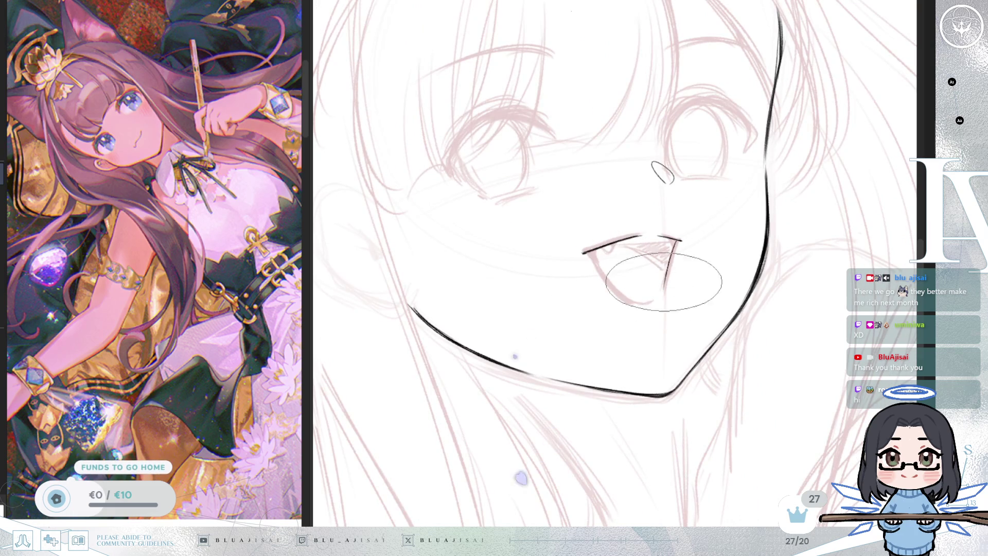
left_click_drag(664, 238, 671, 252)
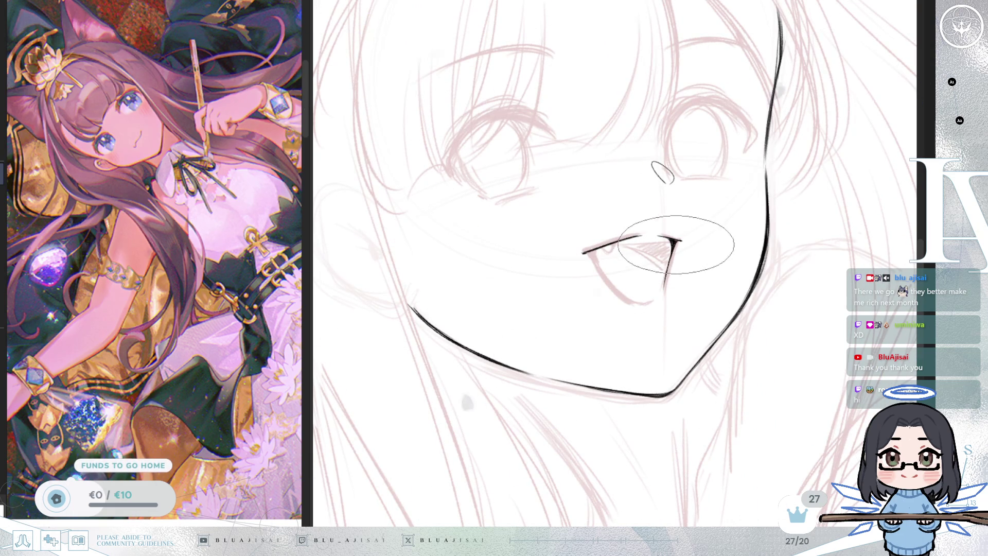
key("h")
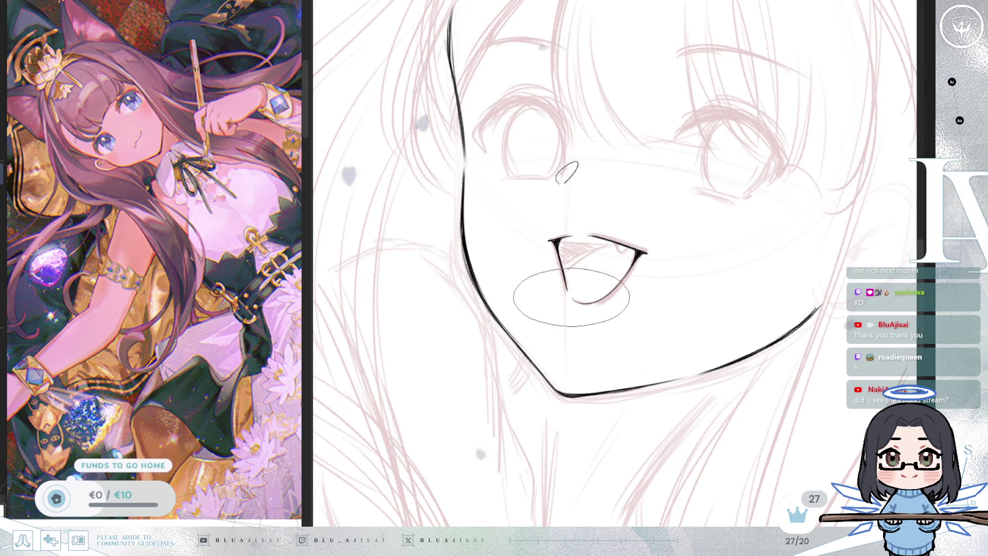
scroll(586, 298, "up", 3)
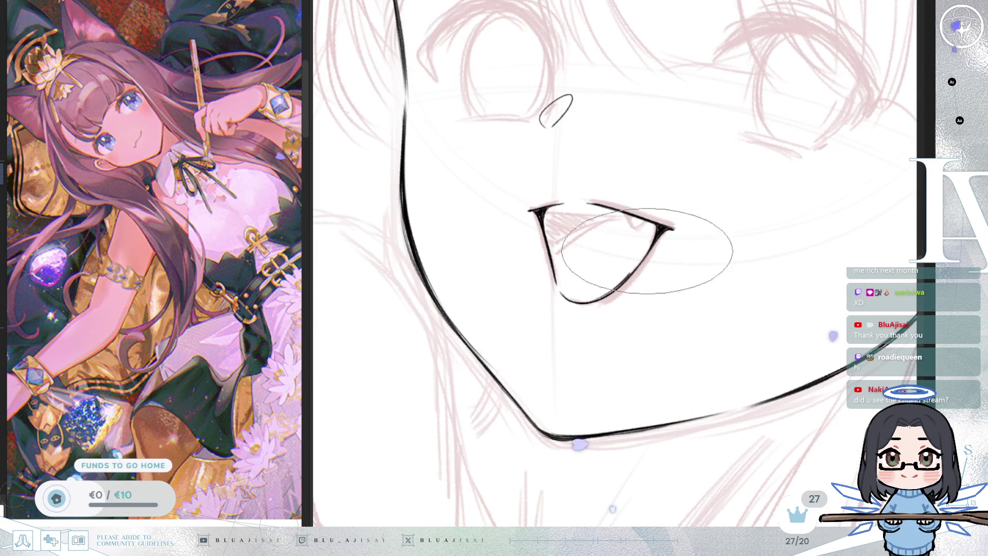
Draw a small fang under the upper lip and refine its shape
mouse_move(620, 280)
left_mouse_down()
mouse_move(523, 269)
mouse_move(569, 184)
left_mouse_up()
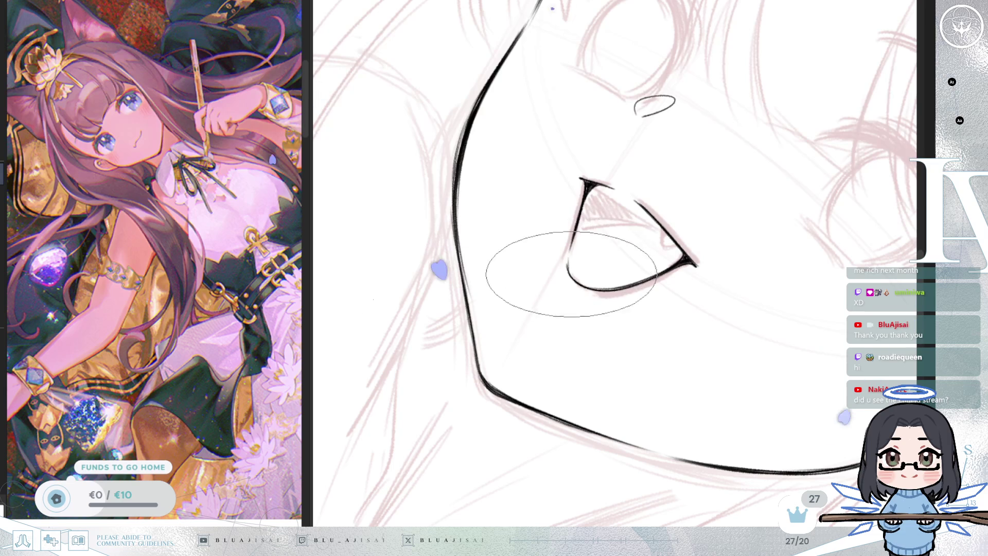
mouse_move(712, 199)
left_mouse_down()
mouse_move(635, 219)
mouse_move(650, 222)
left_mouse_up()
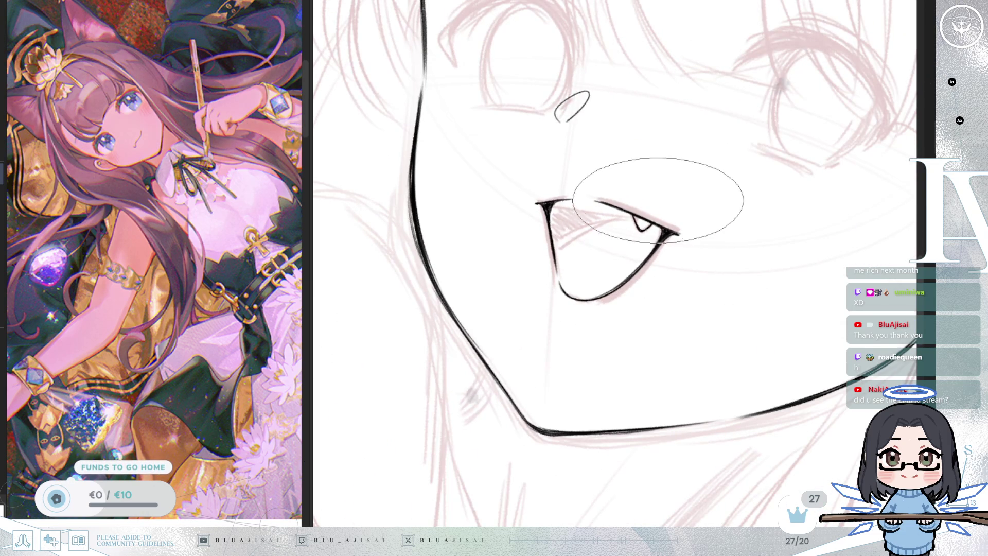
key("m")
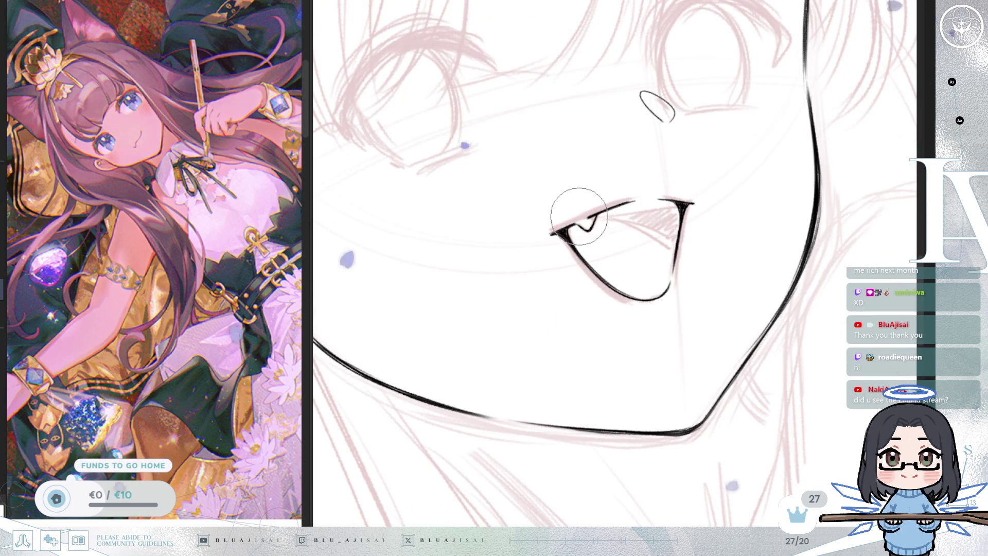
left_click_drag(578, 215, 575, 228)
key("e")
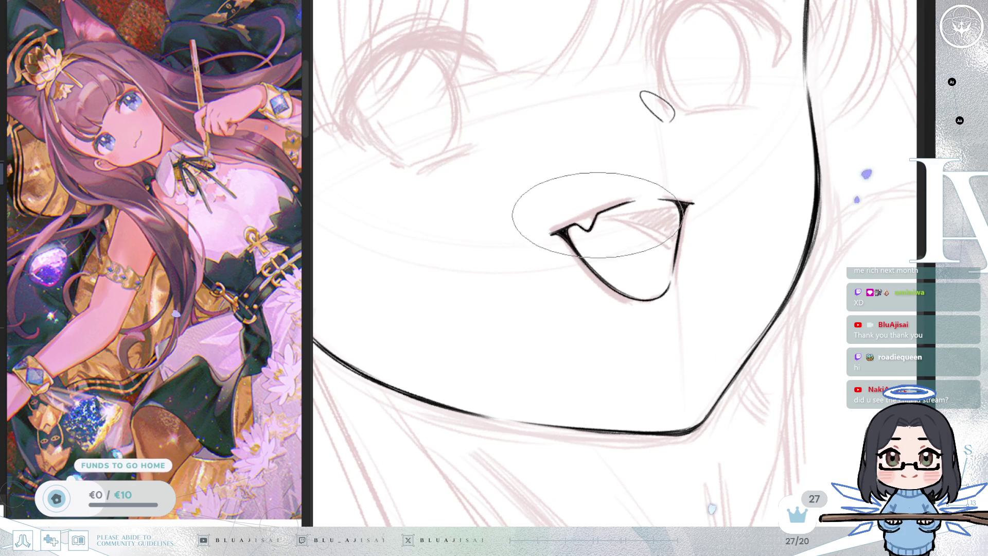
scroll(740, 160, "down", 2)
scroll(779, 164, "down", 2)
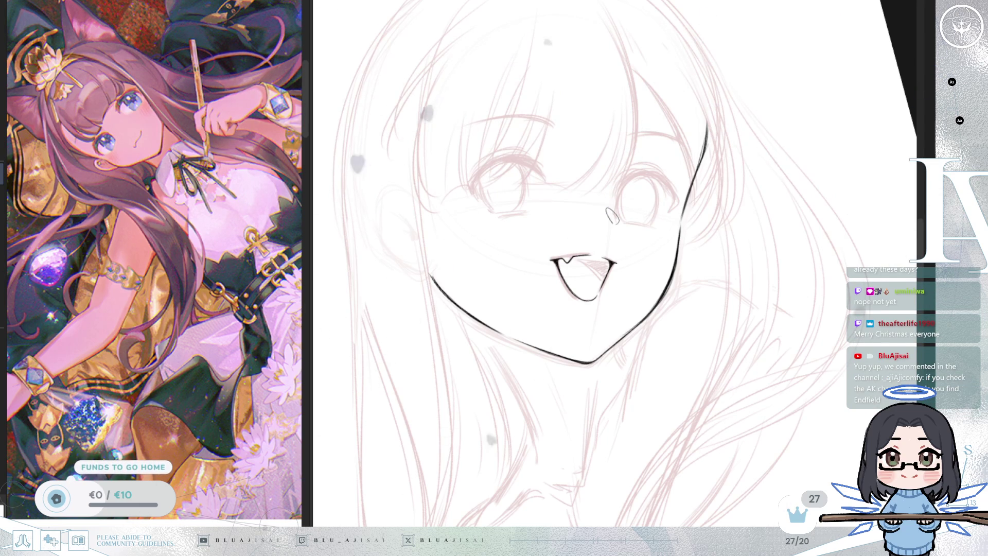
key("h")
scroll(618, 292, "up", 2)
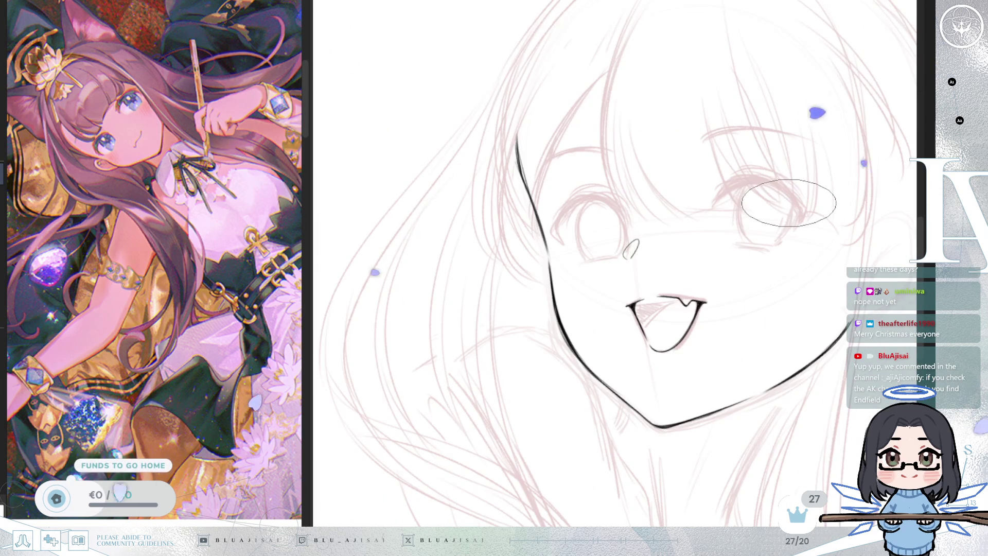
scroll(618, 334, "up", 3)
key("bracketleft")
key("bracketleft")
key("bracketleft")
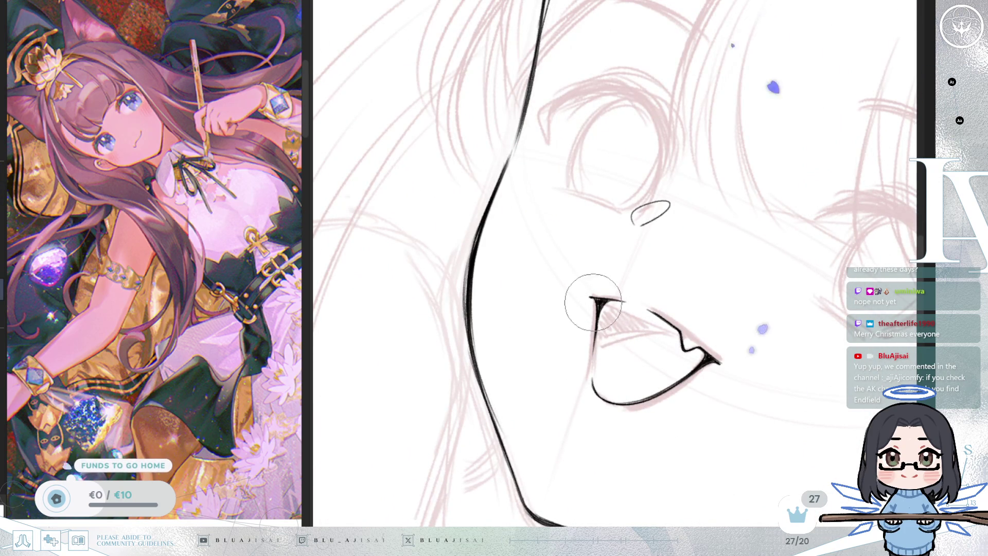
key("bracketright")
key("bracketright")
key("bracketright")
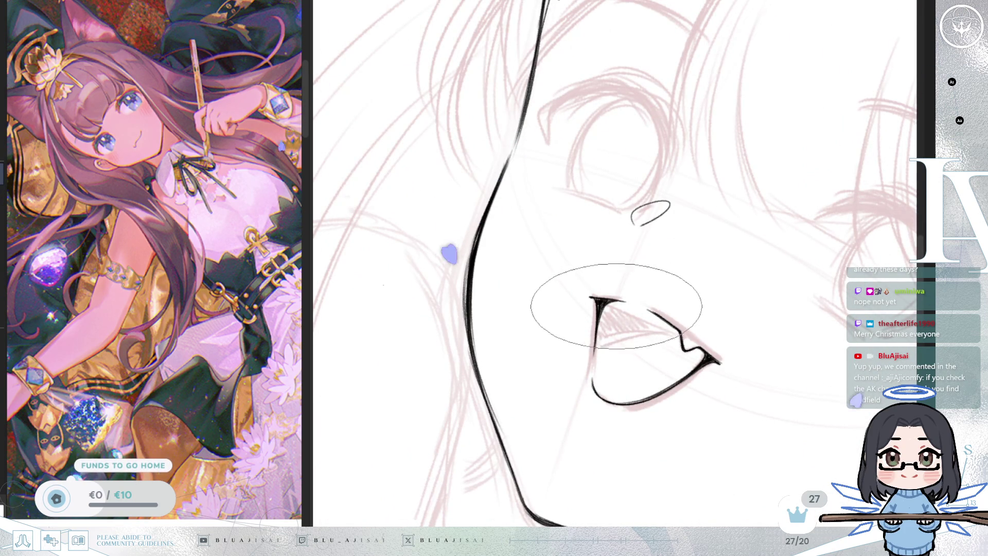
key("h")
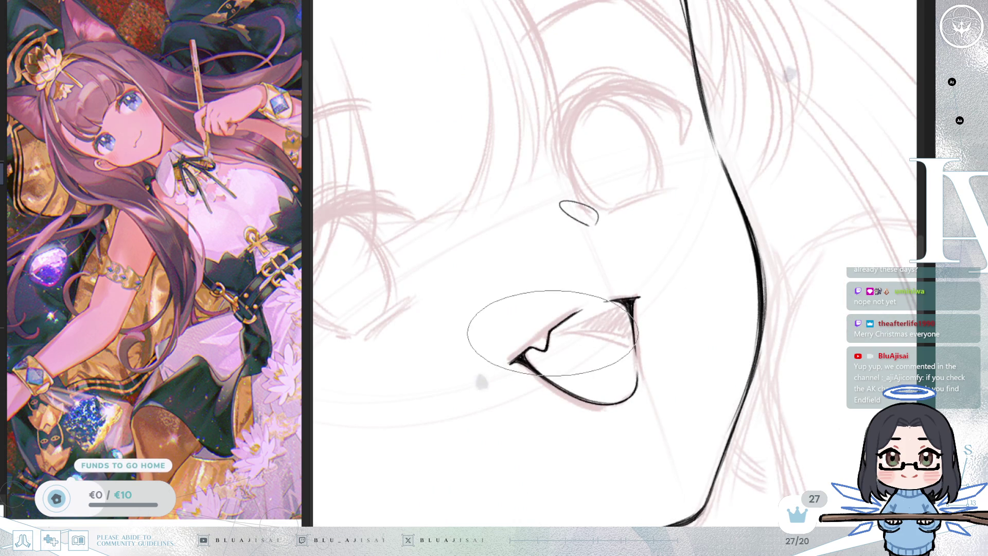
left_click_drag(630, 301, 552, 332)
key("ctrl+z")
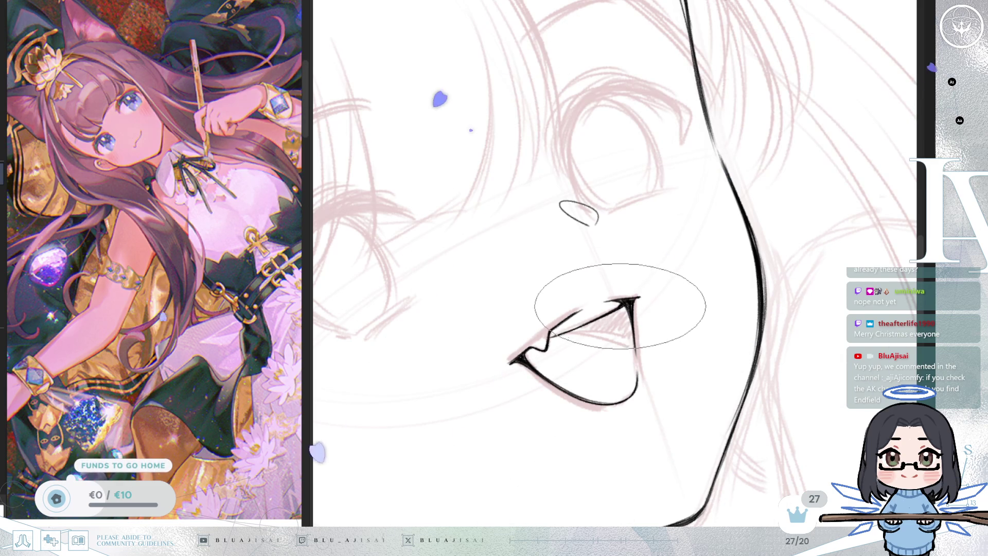
key("m")
key("4")
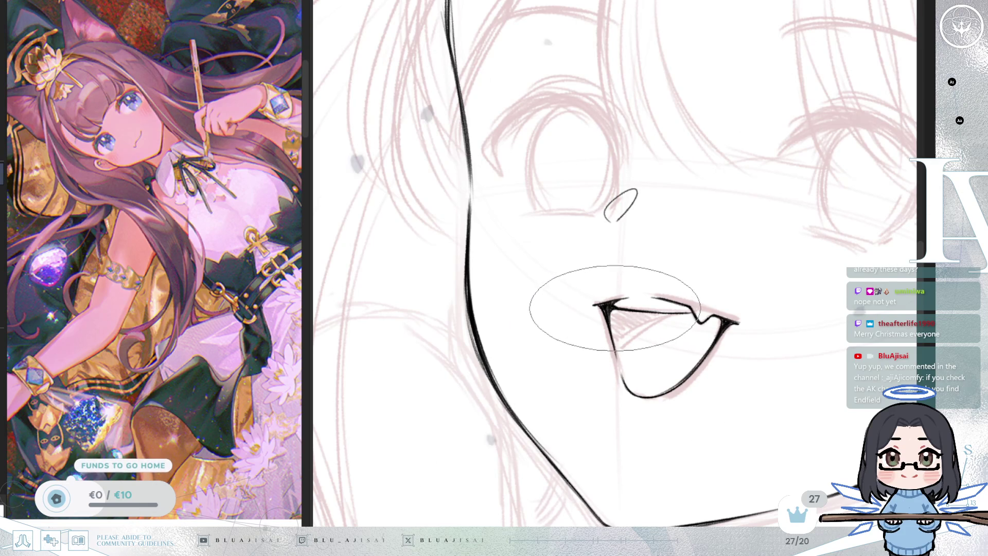
key("4")
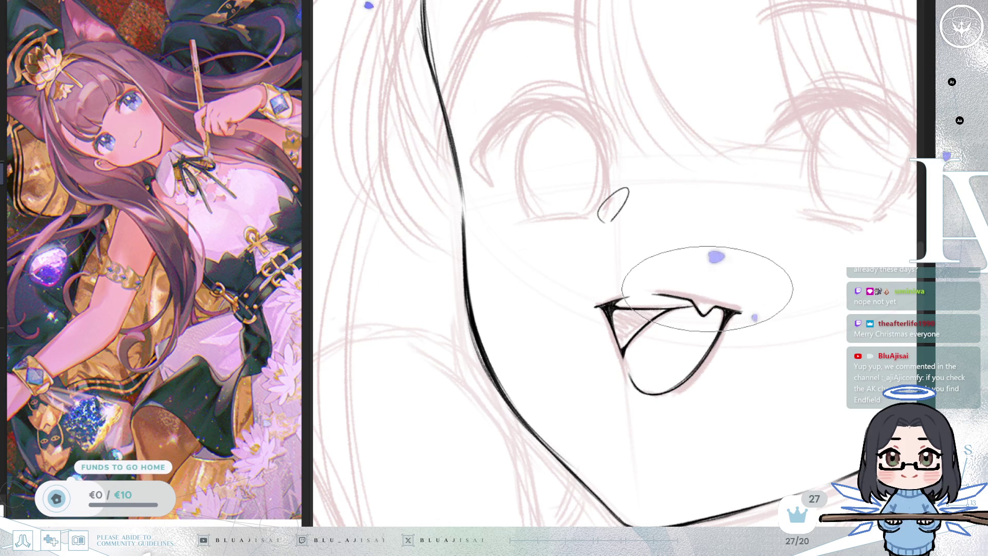
key("m")
key("minus")
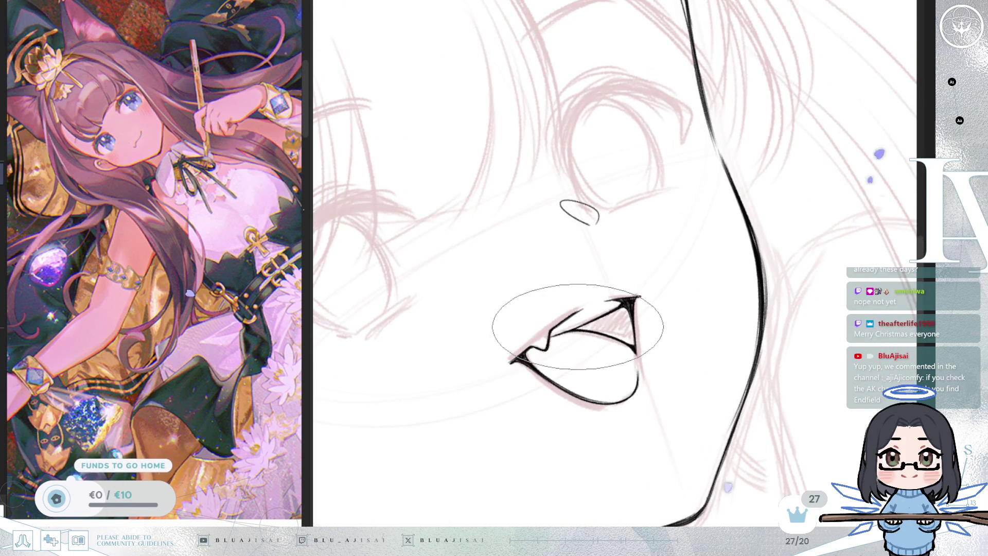
mouse_move(581, 328)
left_mouse_down()
mouse_move(584, 320)
mouse_move(551, 331)
mouse_move(586, 249)
mouse_move(628, 239)
left_mouse_up()
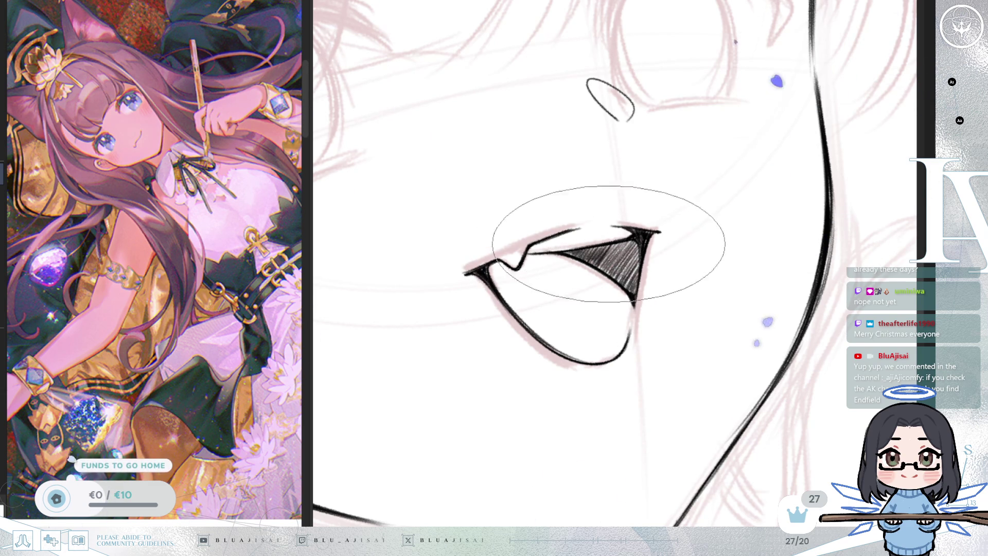
Rotate, mirror and zoom the view to check the dark shading in the mouth corner
left_click_drag(606, 246, 597, 247)
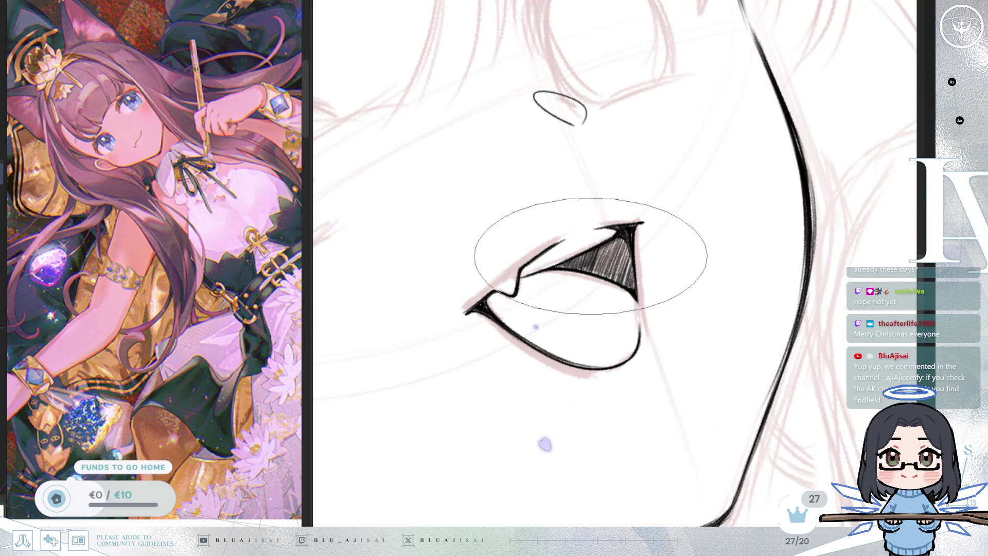
left_click_drag(608, 248, 615, 254)
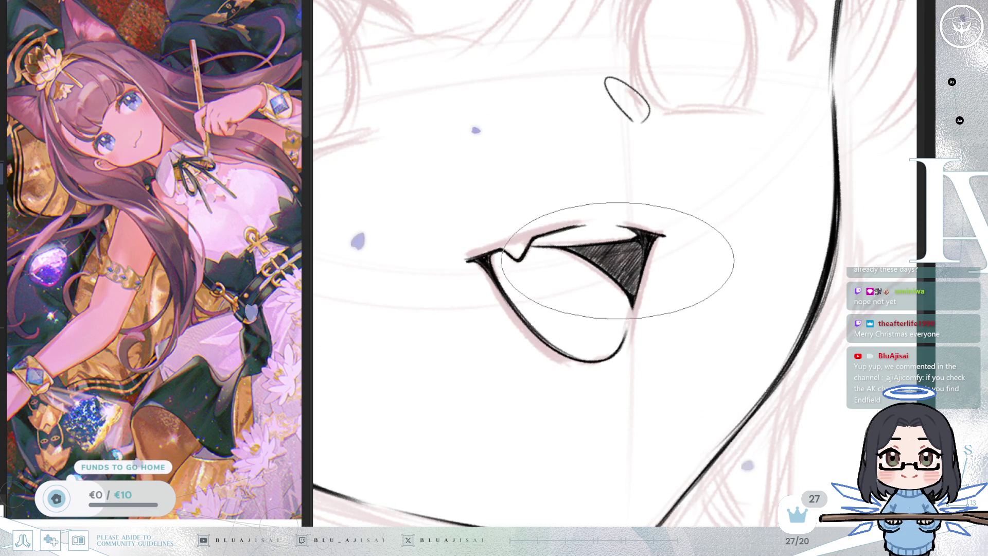
key("m")
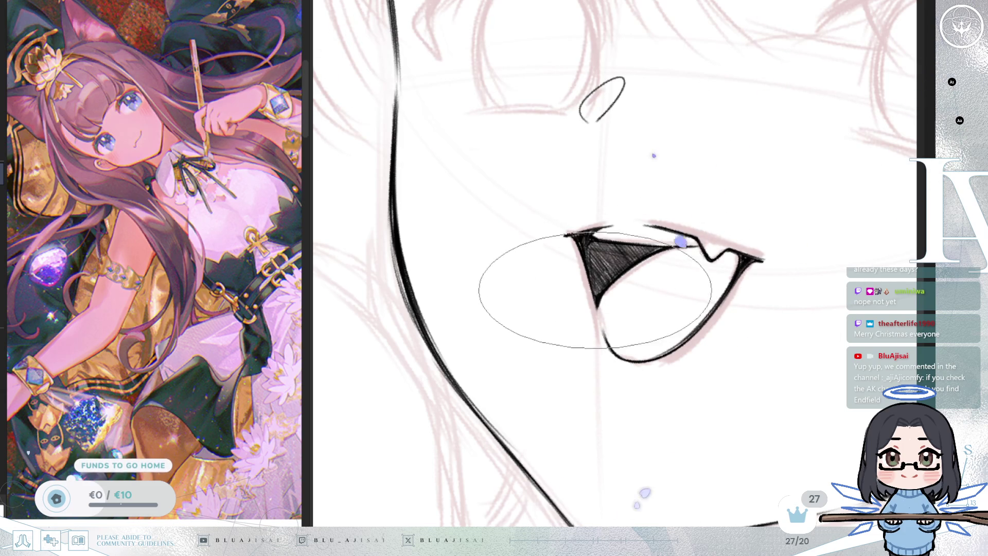
key("^")
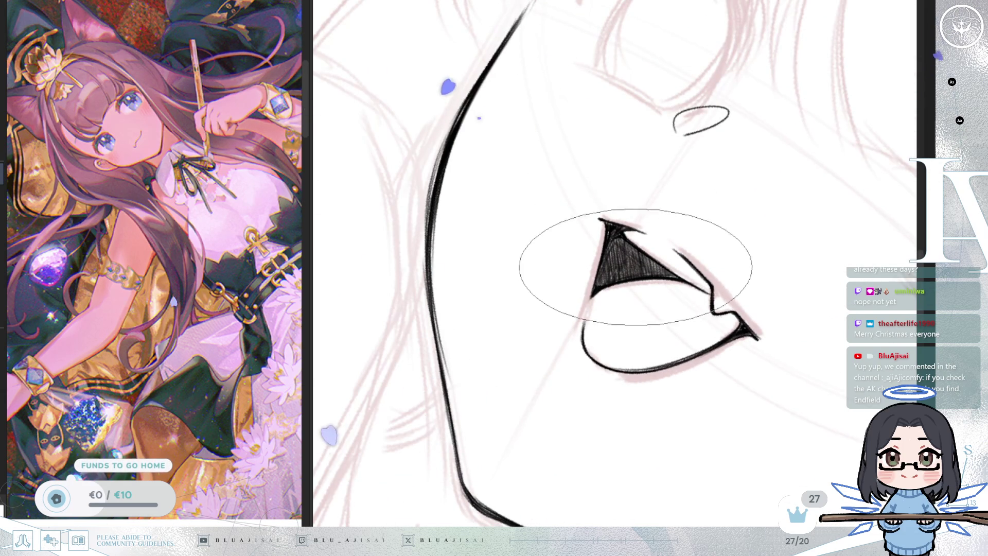
key("-")
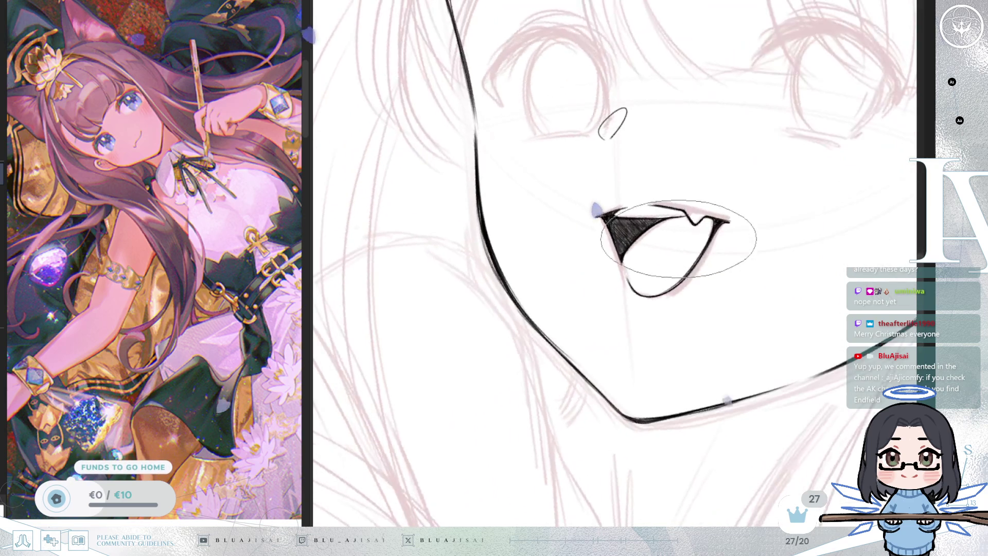
key("plus")
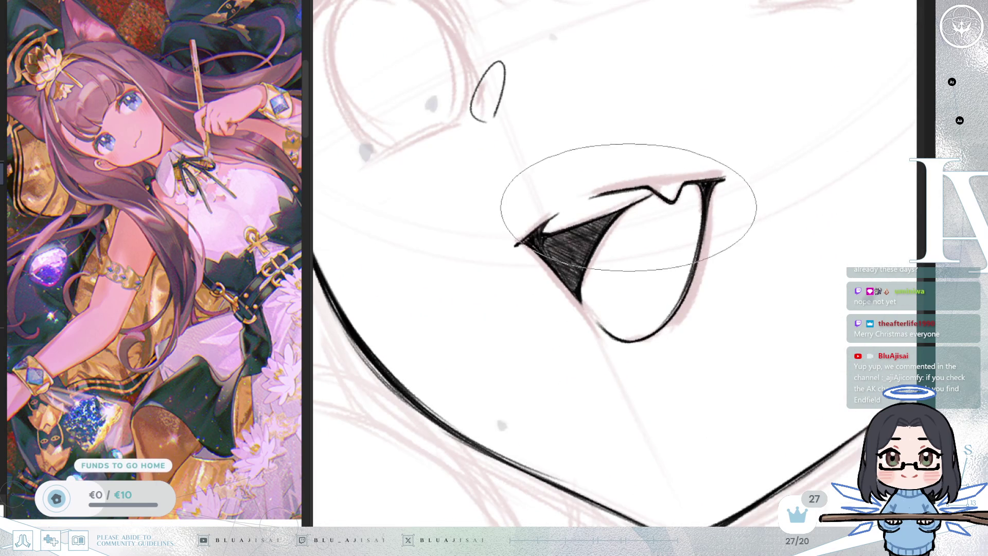
key("-")
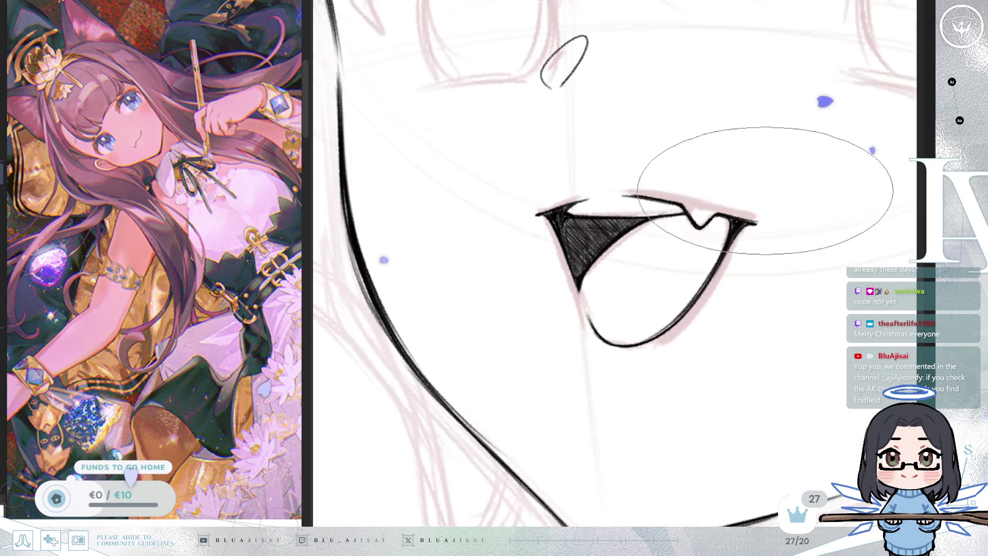
key("minus")
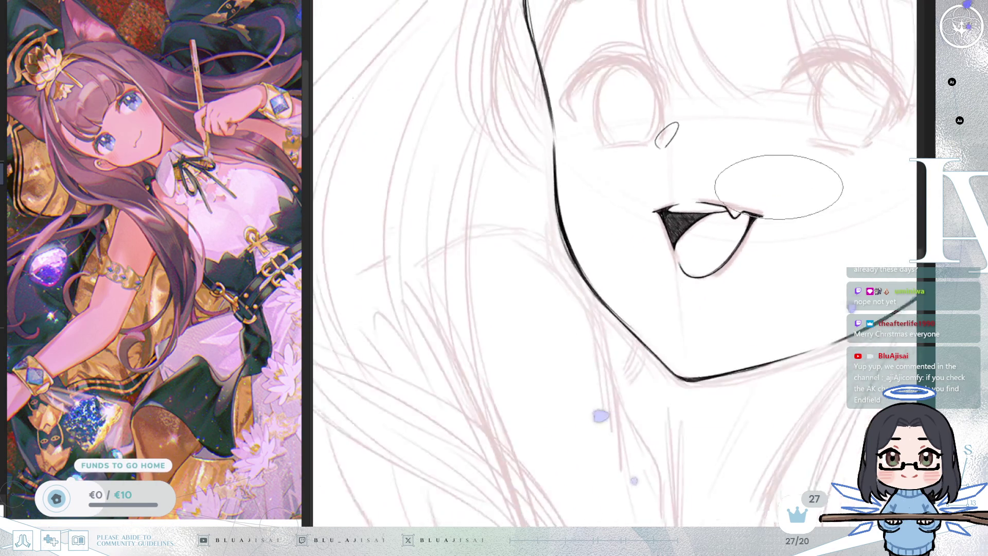